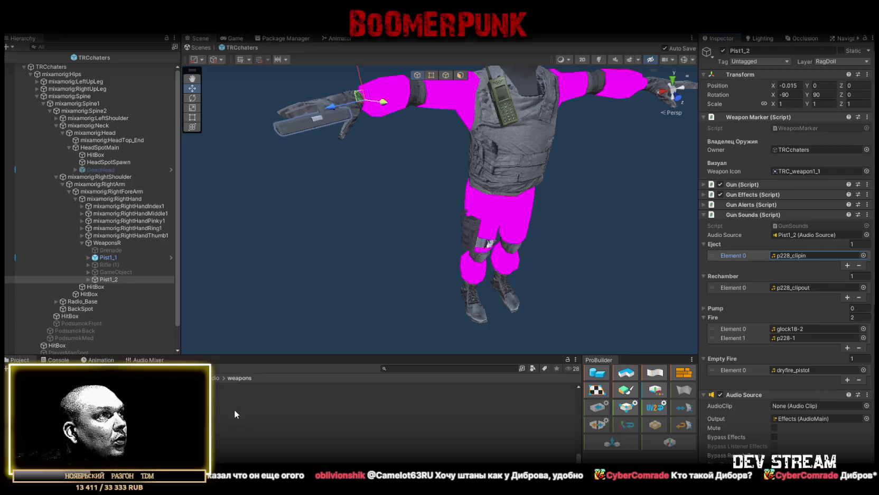
Assign usp_clipin to Eject and usp_clipout to Rechamber, saving after each.
mouse_move(249, 423)
left_mouse_down()
mouse_move(370, 402)
mouse_move(786, 255)
left_mouse_up()
key("ctrl+s")
mouse_move(253, 430)
left_mouse_down()
mouse_move(529, 343)
mouse_move(797, 286)
left_mouse_up()
key("ctrl+s")
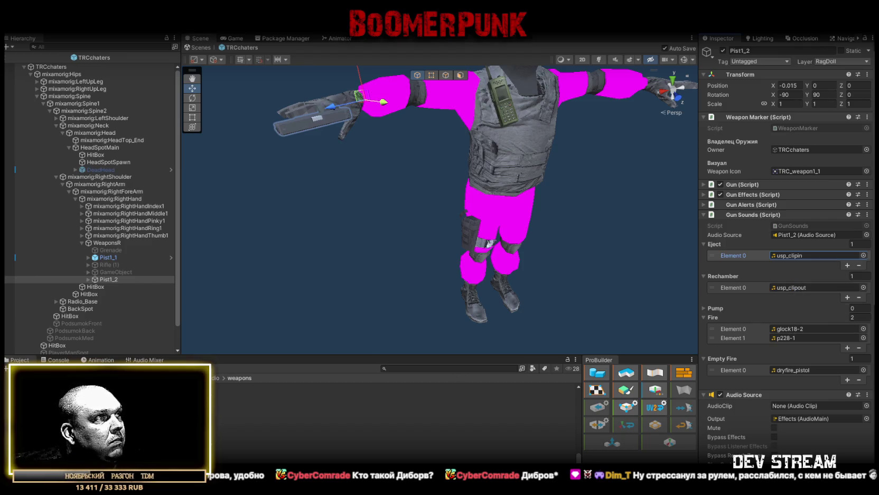
Audition the neighbouring USP clips, including usp_unsil-1, and return to Pist1_2's weapon settings.
left_click(253, 423)
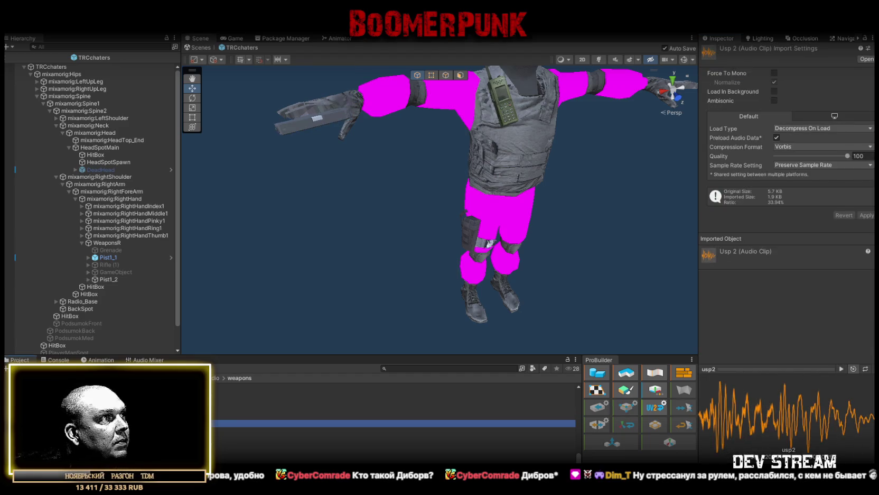
left_click(254, 405)
left_click(253, 456)
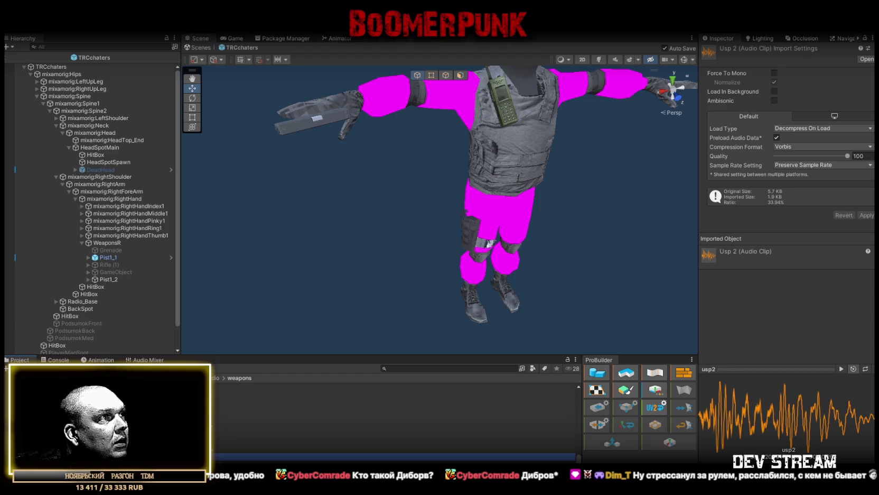
key("Down")
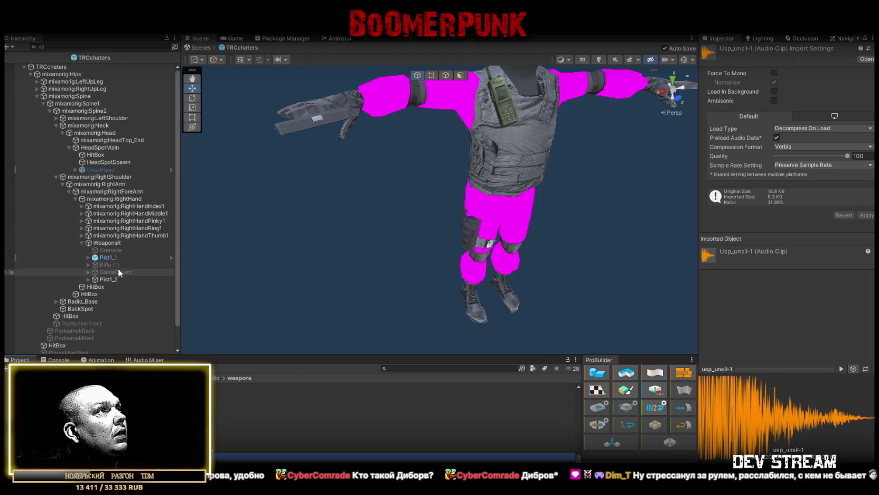
left_click(109, 278)
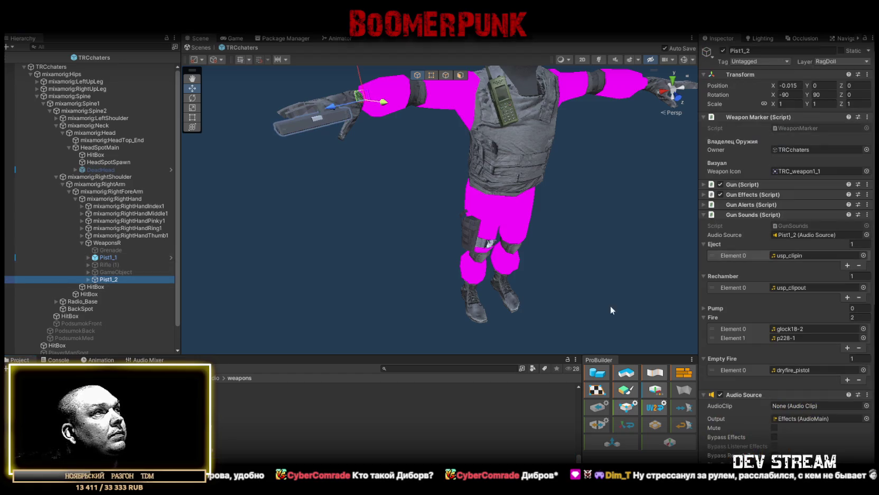
Set Fire Element 0 to usp_unsil-1 and remove the p228-1 entry.
mouse_move(344, 449)
left_mouse_down()
mouse_move(620, 424)
mouse_move(838, 292)
mouse_move(800, 341)
mouse_move(818, 331)
left_mouse_up()
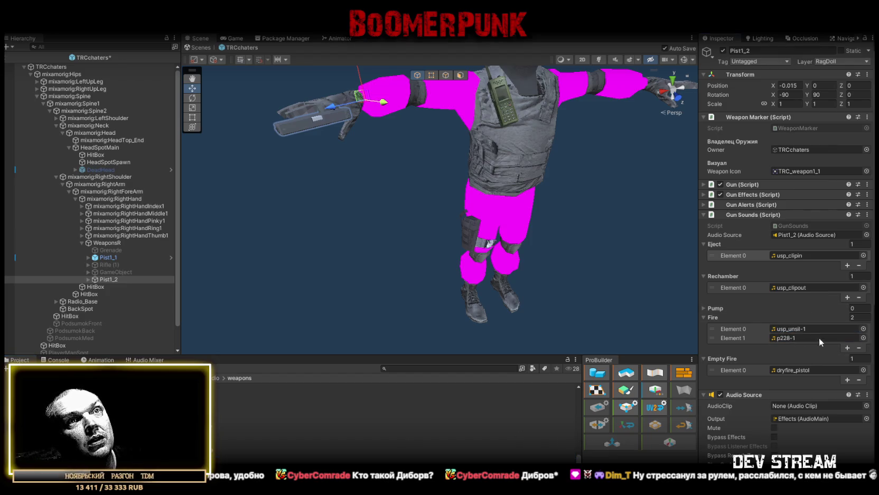
left_click(742, 338)
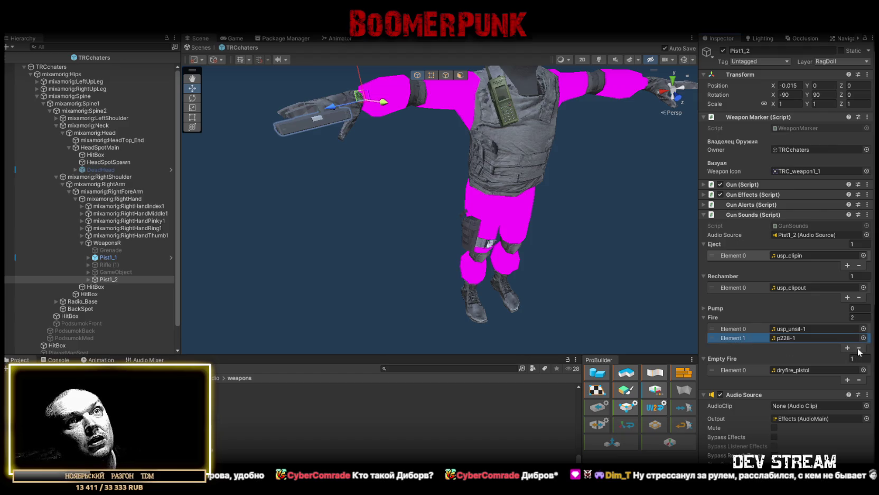
left_click(859, 347)
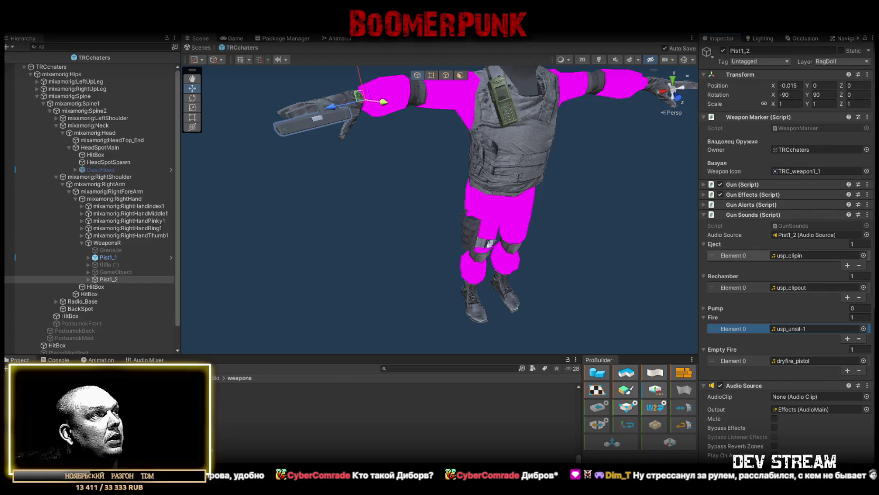
Audition usp_clipout and usp_sliderelease, then return to Pist1_2's weapon settings.
left_click(330, 420)
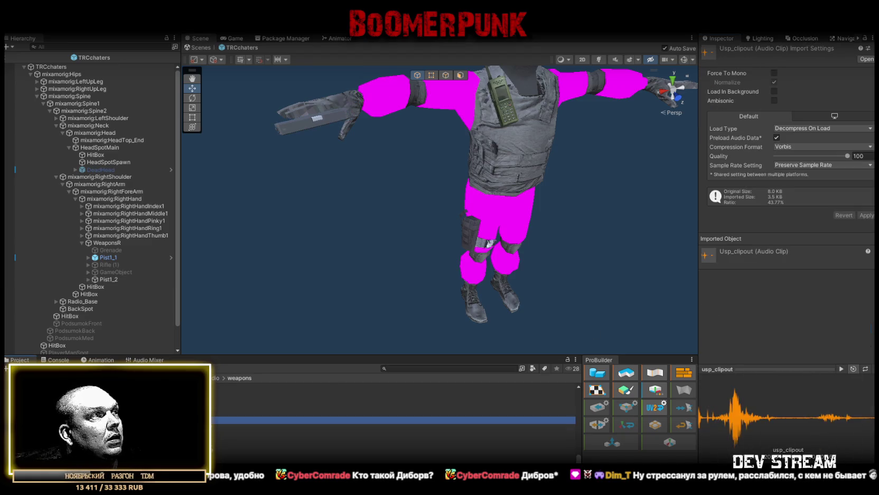
left_click(394, 442)
left_click(394, 449)
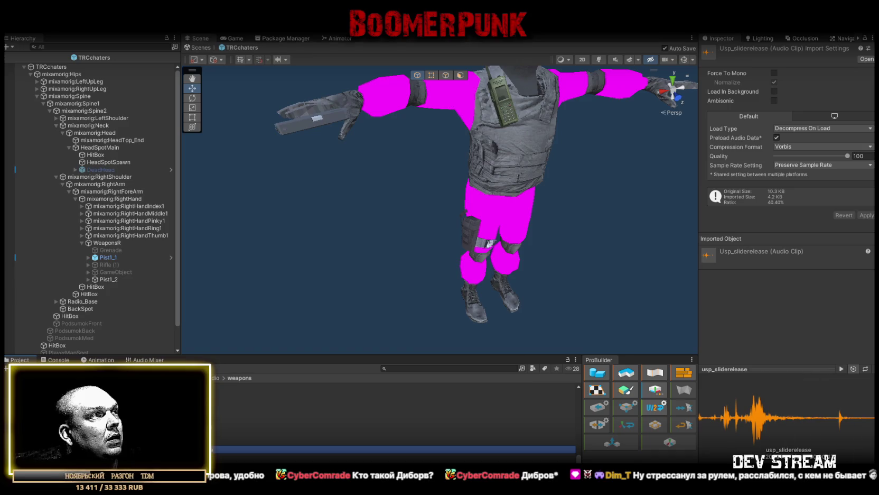
key("Up")
key("Down")
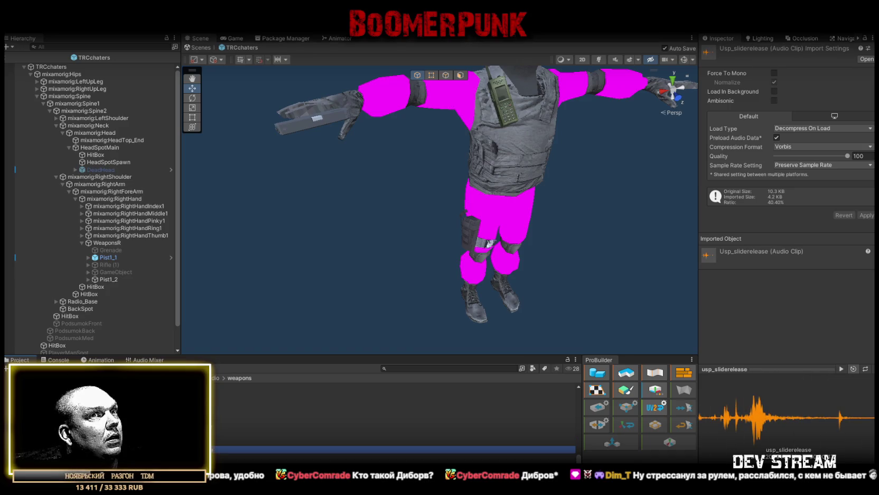
left_click(107, 280)
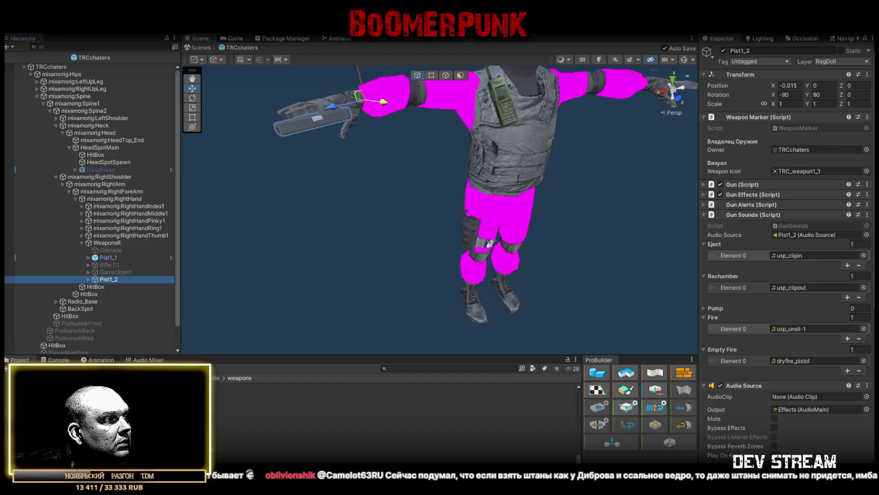
Expand LeftShoulder, LeftArm and LeftForeArm down to LeftHand and add an empty child object.
left_click(57, 118)
left_click(62, 125)
left_click(69, 133)
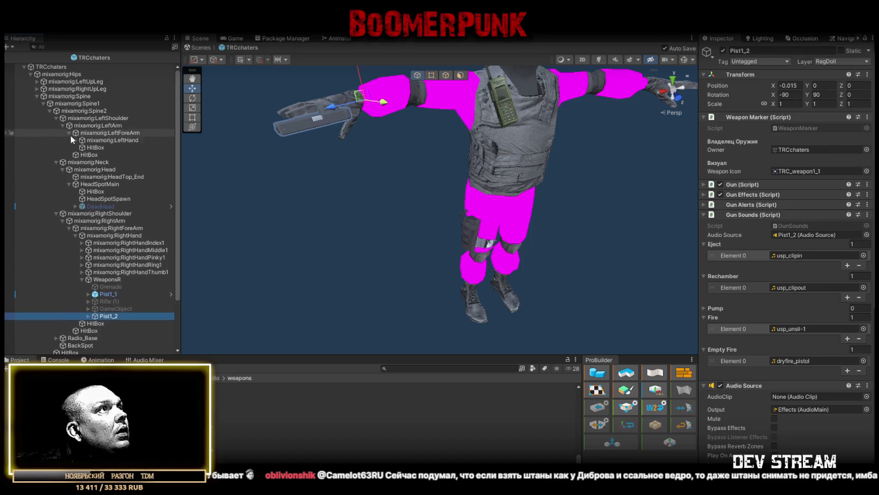
left_click(75, 140)
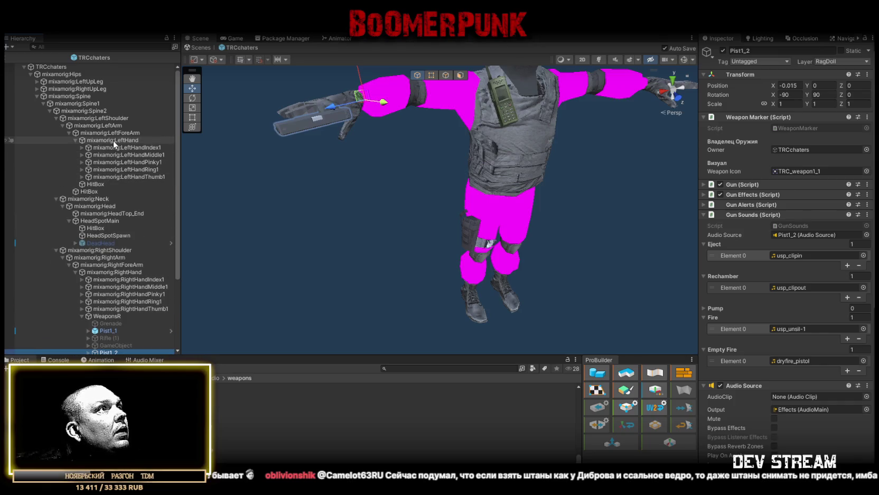
right_click(102, 140)
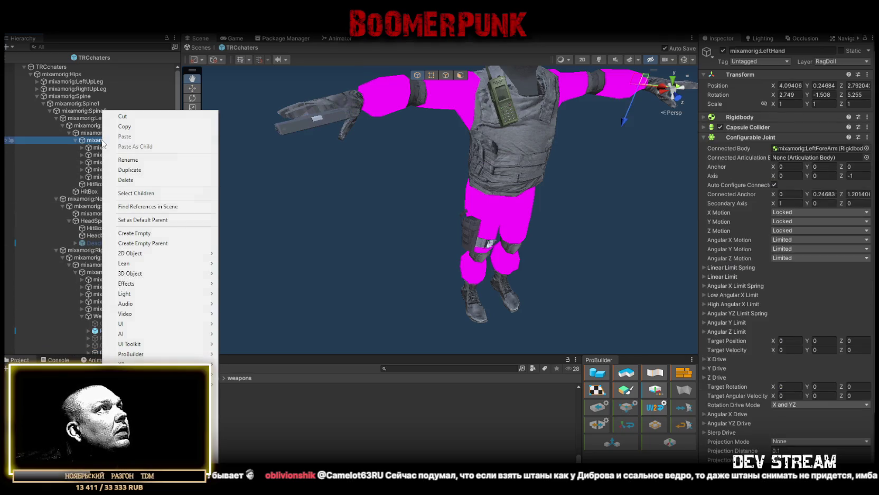
left_click(134, 233)
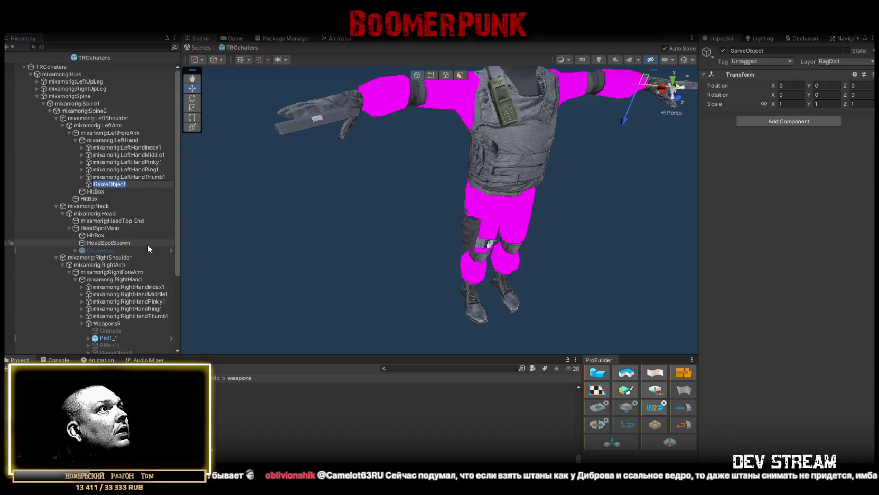
Name the new empty object WeaponsL and show the Weapons prefabs folder.
left_click(116, 323)
left_click(114, 184)
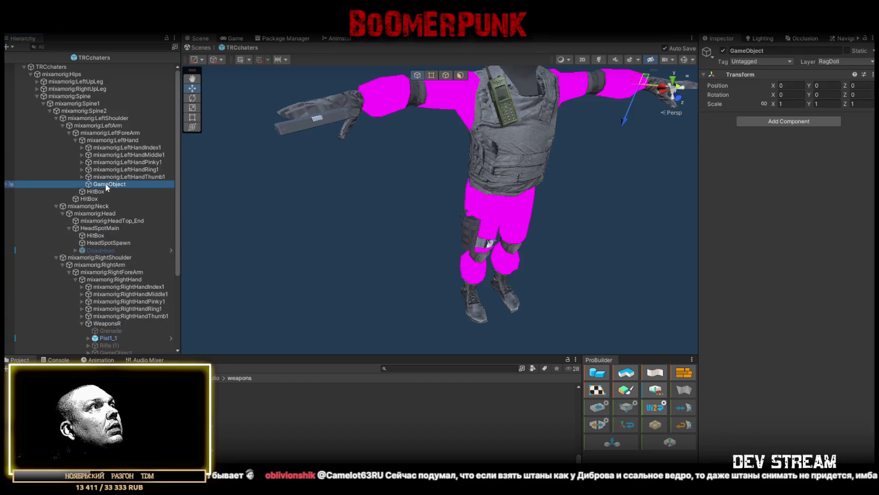
type("WeaponsL")
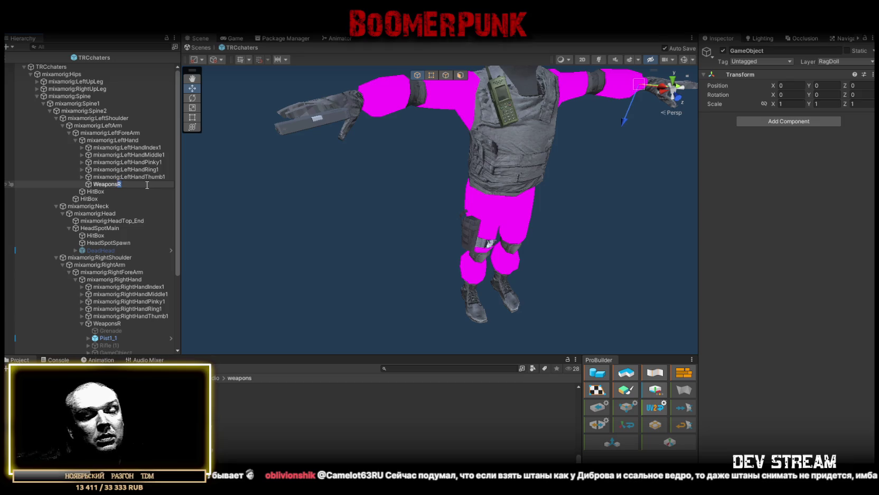
key("Return")
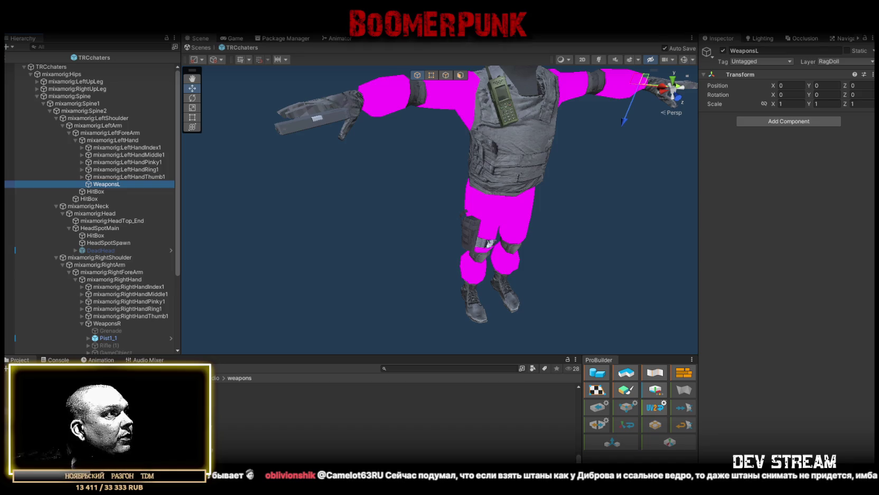
left_click(103, 389)
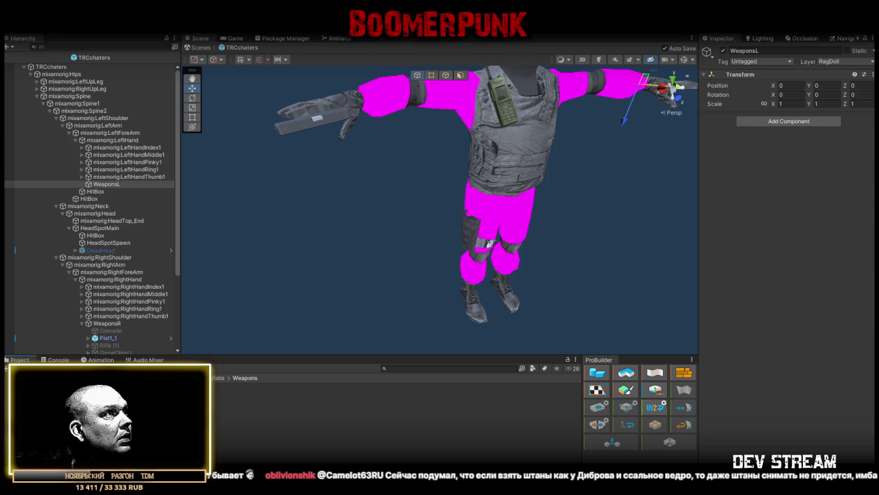
Drop the riot shield prefab from the Weapon Fill folder onto WeaponsL and frame it in view.
left_click(264, 395)
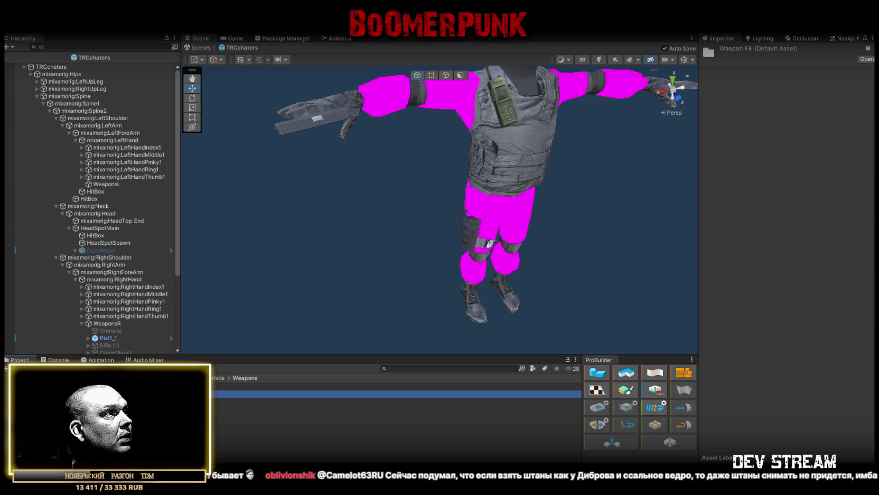
double_click(264, 395)
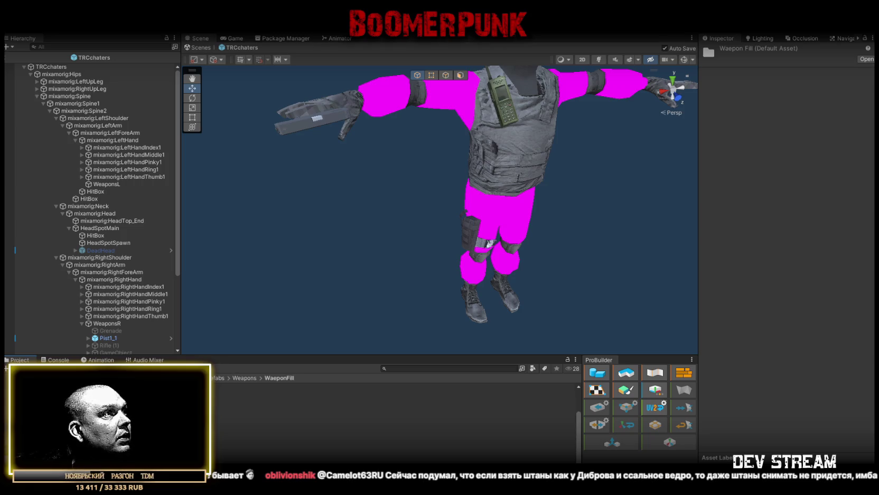
left_click_drag(111, 402, 112, 175)
key("f")
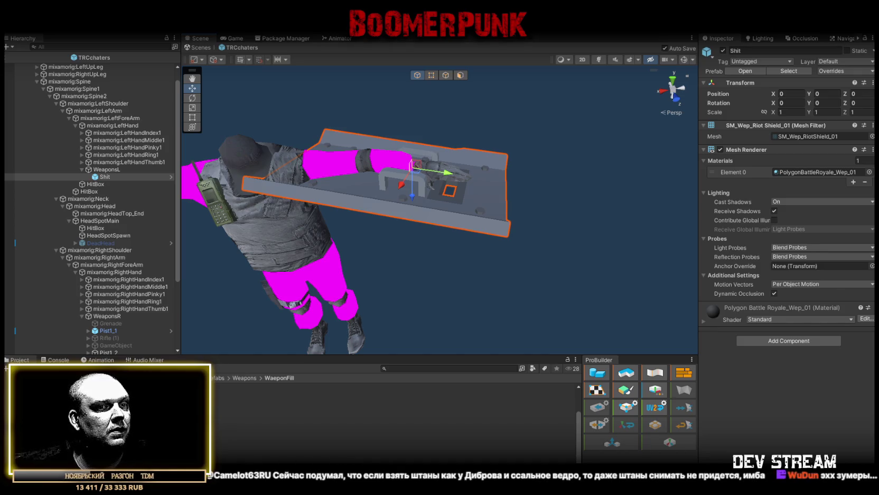
key("alt+Tab")
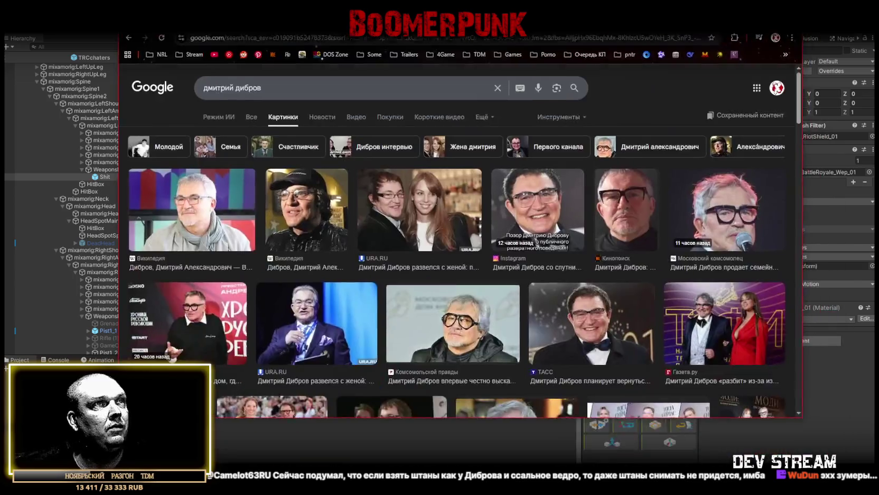
Preview a few more image results of the TV presenter, then return to Unity Editor.
left_click(589, 348)
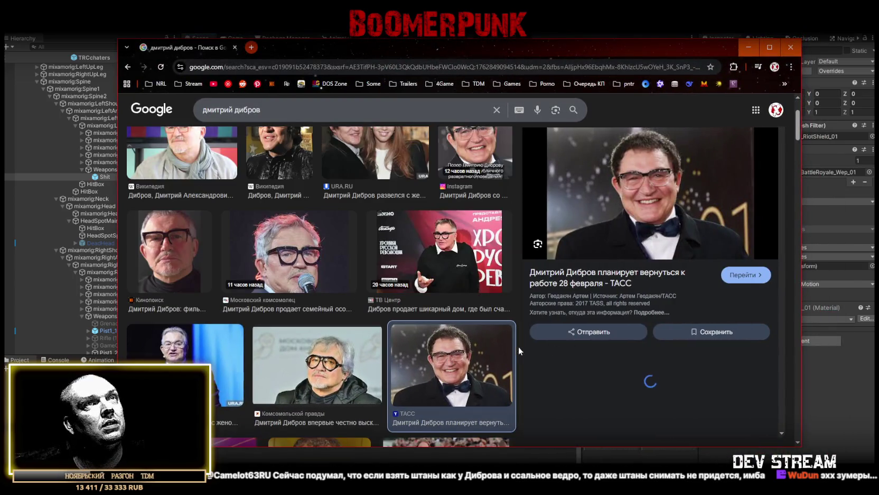
scroll(353, 314, "down", 2)
scroll(353, 314, "down", 2)
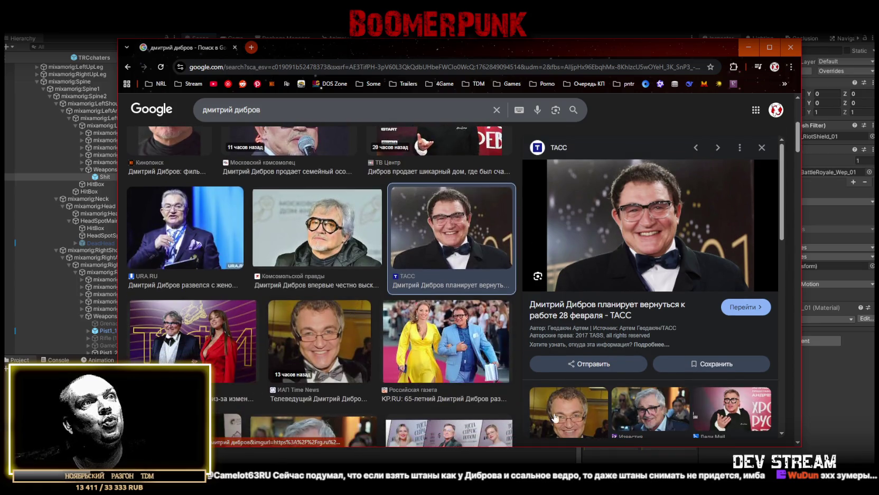
left_click(555, 417)
scroll(367, 286, "down", 2)
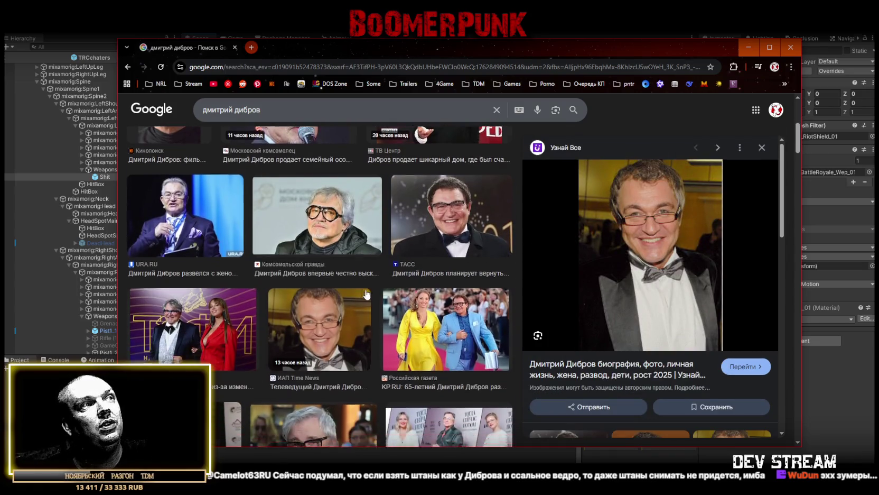
scroll(367, 286, "down", 2)
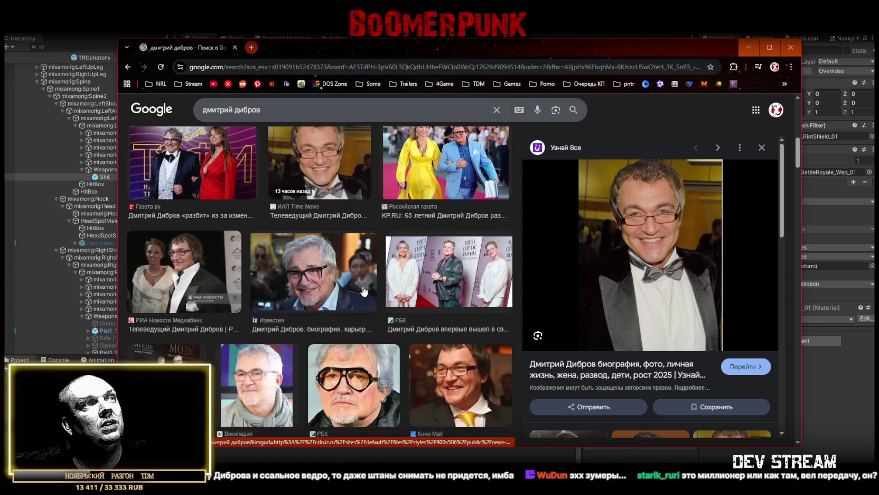
scroll(464, 341, "down", 1)
left_click(464, 341)
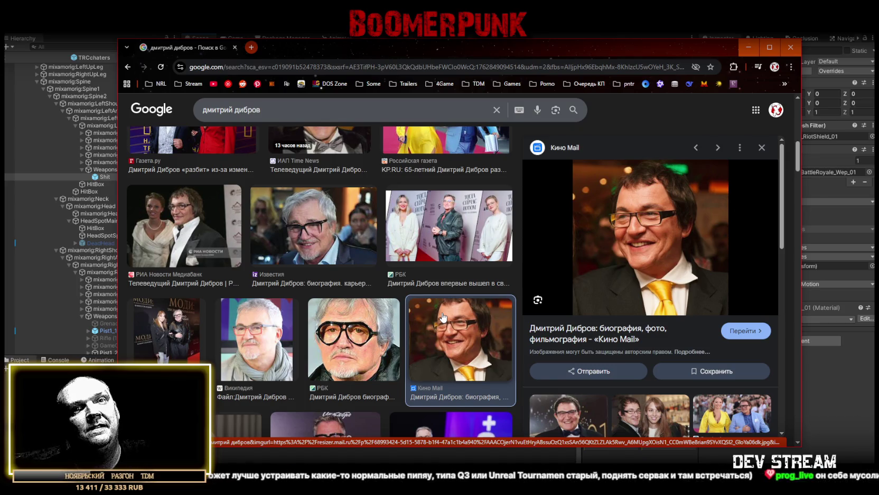
left_click(476, 36)
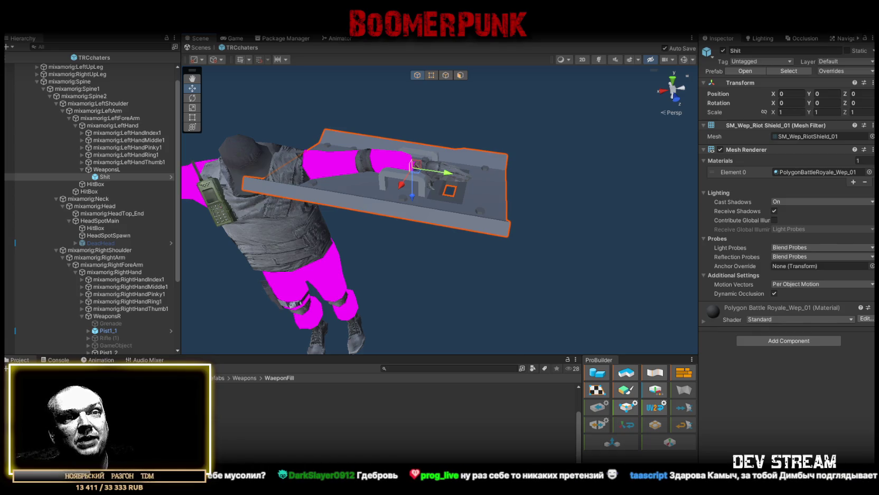
Enter the shield's initial Transform position: X 0.138724, Y -0.127169, Z 0.3954254.
left_click_drag(775, 94, 787, 94)
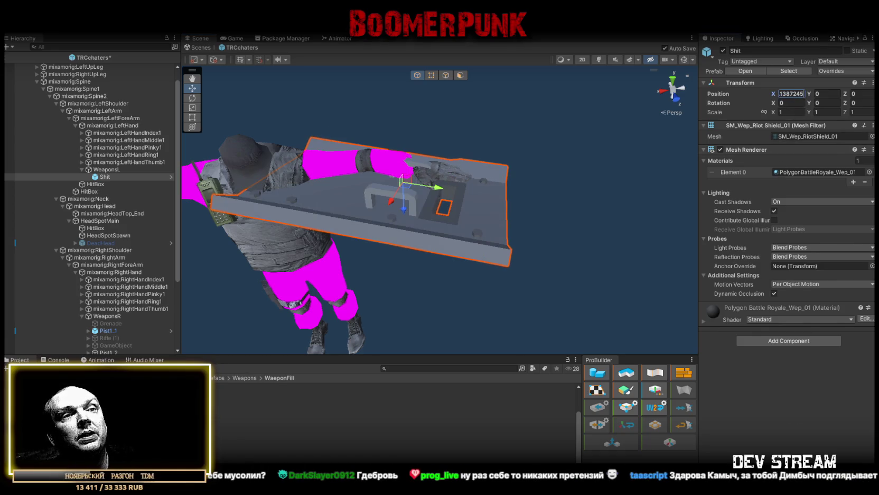
key("ctrl+s")
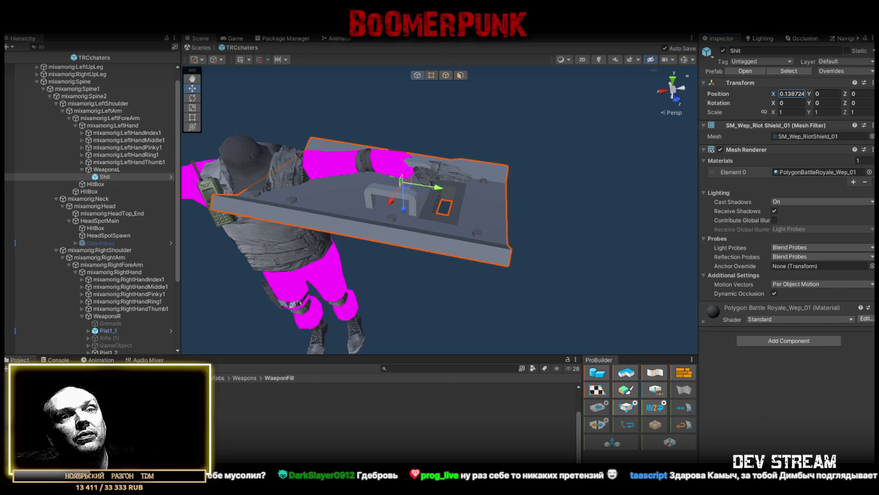
left_click(827, 93)
type("0.127169")
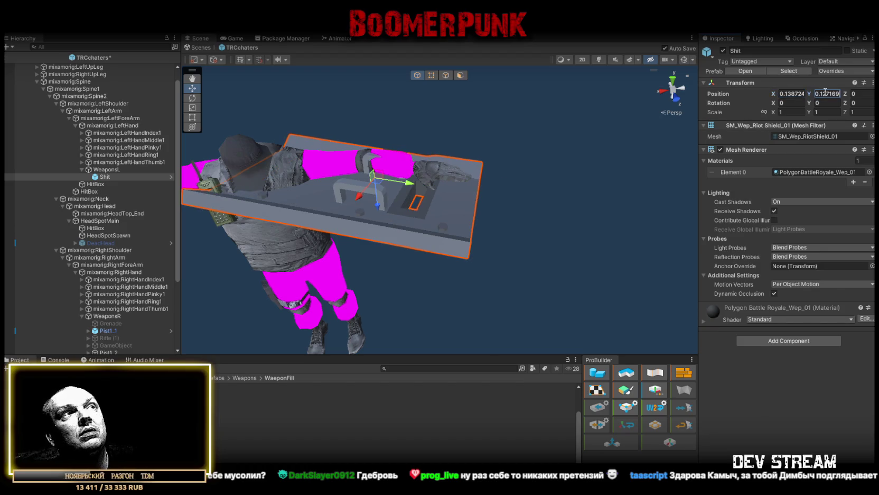
key("Home")
type("-")
key("ctrl+s")
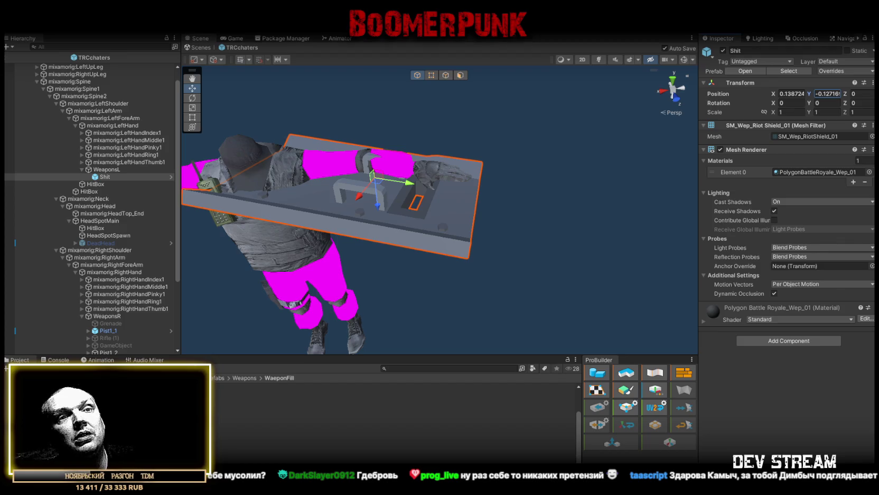
left_click(859, 94)
type("0.3954254")
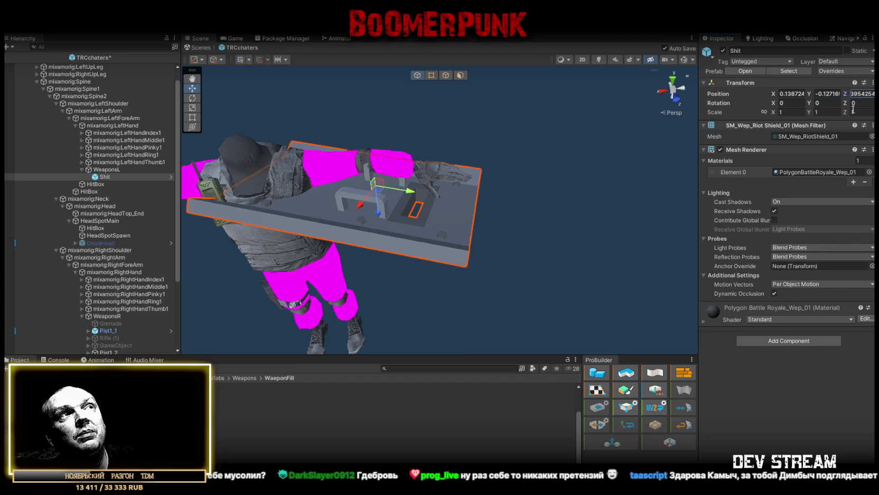
key("Home")
key("ctrl+s")
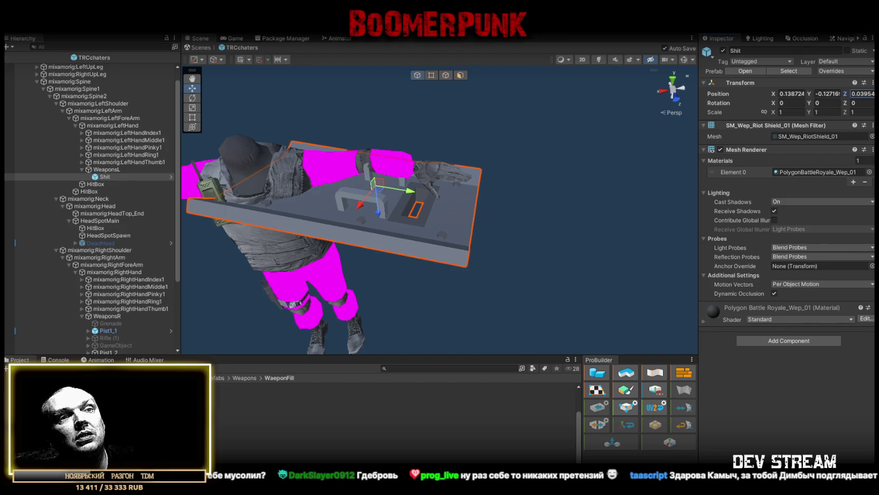
Set the shield's rotation to -180.201, -10.7359, -104.618.
left_click(791, 103)
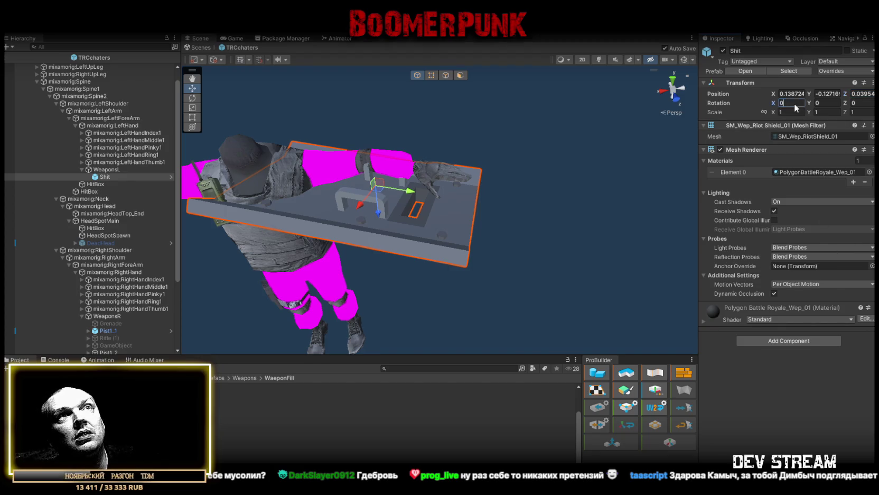
type("-180.201")
key("ctrl+s")
left_click(828, 103)
type("0.73599")
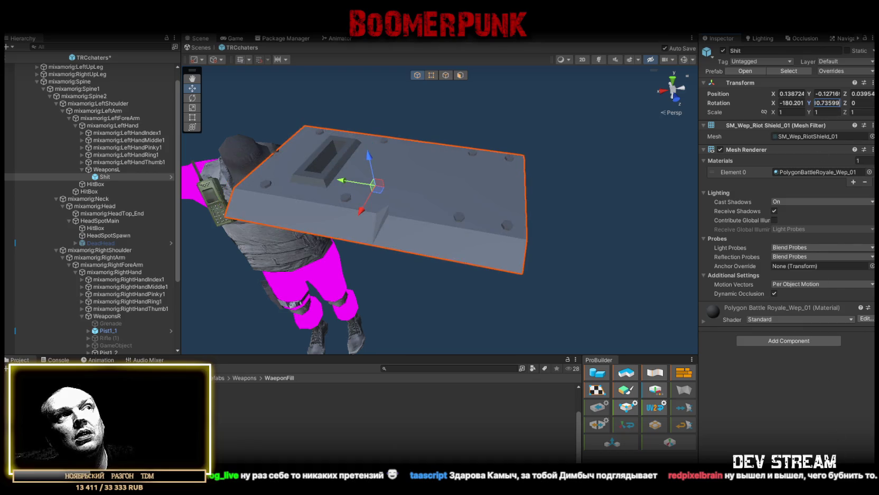
type("-1")
key("ctrl+s")
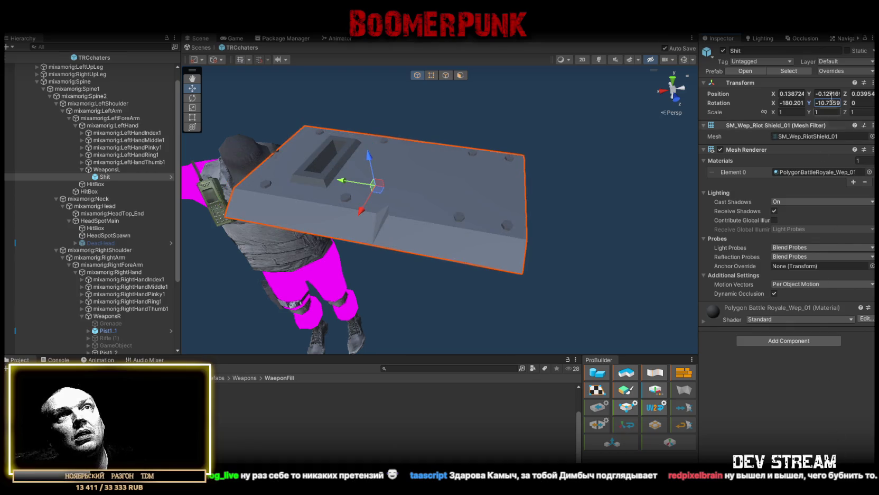
key("Tab")
type("-104.618")
Check the shield's fit from several angles, lower it along Y, and set X position to 0.
mouse_move(433, 174)
left_mouse_down()
mouse_move(451, 158)
mouse_move(504, 229)
left_mouse_up()
key("ctrl+s")
mouse_move(530, 161)
left_mouse_down()
mouse_move(516, 203)
mouse_move(505, 179)
left_mouse_up()
scroll(503, 174, "up", 3)
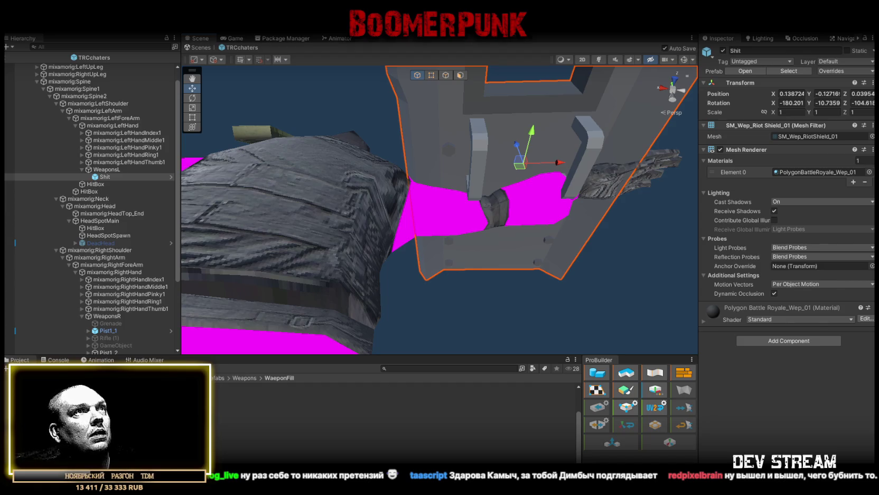
mouse_move(529, 174)
left_mouse_down()
mouse_move(513, 254)
mouse_move(523, 316)
left_mouse_up()
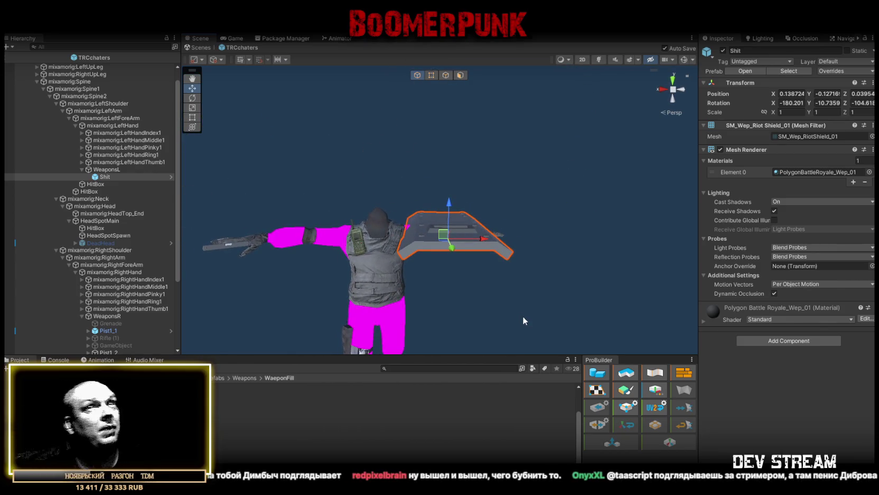
mouse_move(523, 321)
left_mouse_down()
mouse_move(526, 220)
mouse_move(534, 279)
mouse_move(530, 167)
mouse_move(533, 206)
mouse_move(537, 188)
mouse_move(530, 242)
mouse_move(532, 200)
left_mouse_up()
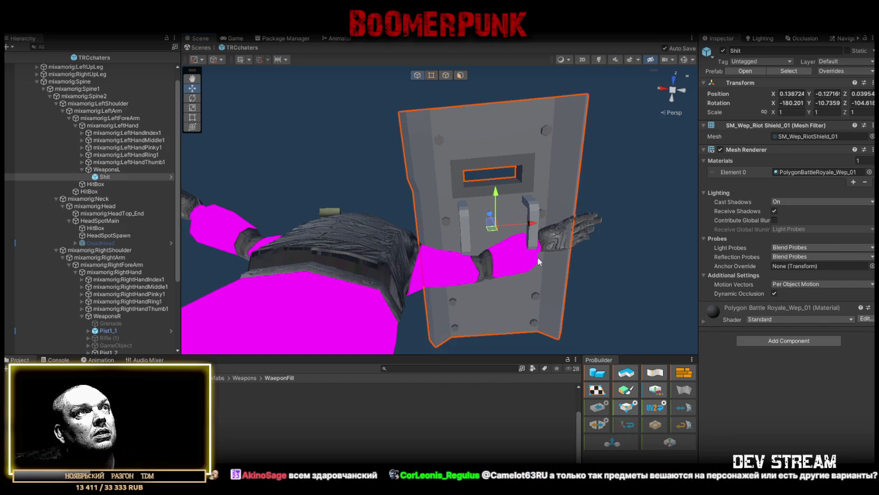
left_click_drag(498, 192, 497, 229)
left_click(801, 95)
type("0")
key("Return")
mouse_move(507, 296)
left_mouse_down()
mouse_move(514, 326)
mouse_move(527, 247)
left_mouse_up()
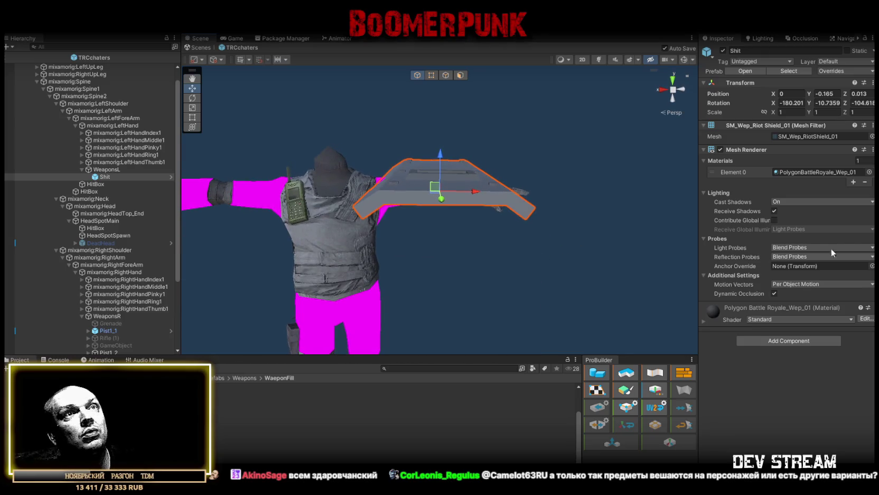
left_click(792, 341)
Add a Box Collider to the shield via a 'coll' search and show its editable bounds.
type("mis")
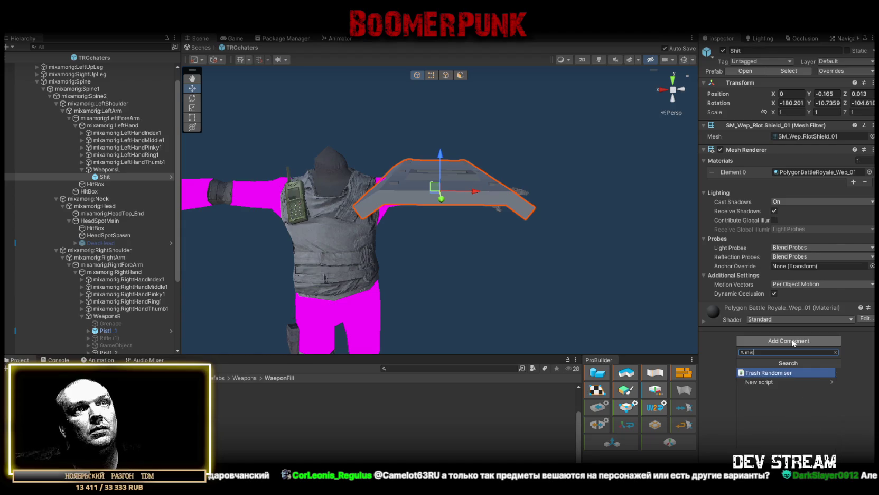
key("BackSpace")
key("BackSpace")
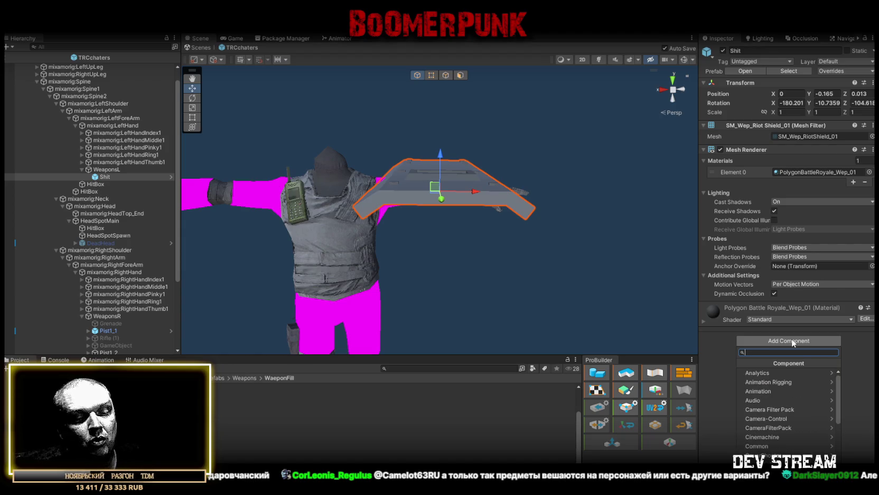
type("coll")
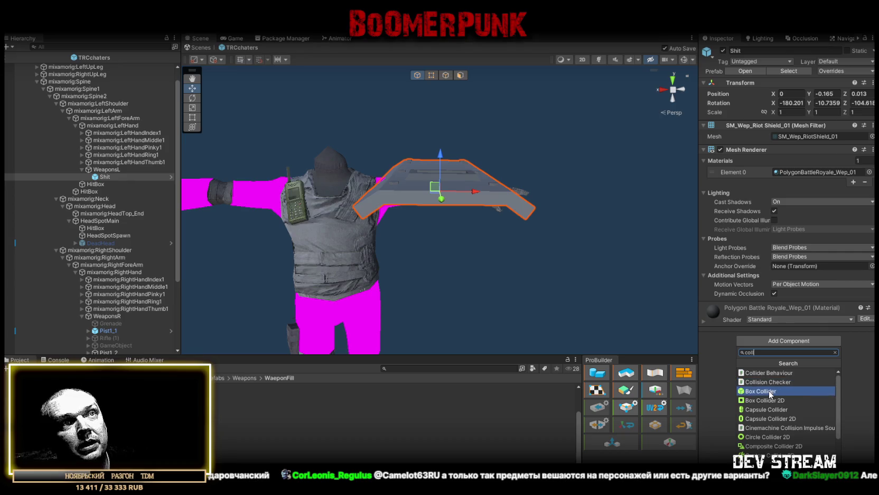
left_click(761, 391)
mouse_move(467, 181)
left_mouse_down()
mouse_move(468, 173)
mouse_move(459, 176)
left_mouse_up()
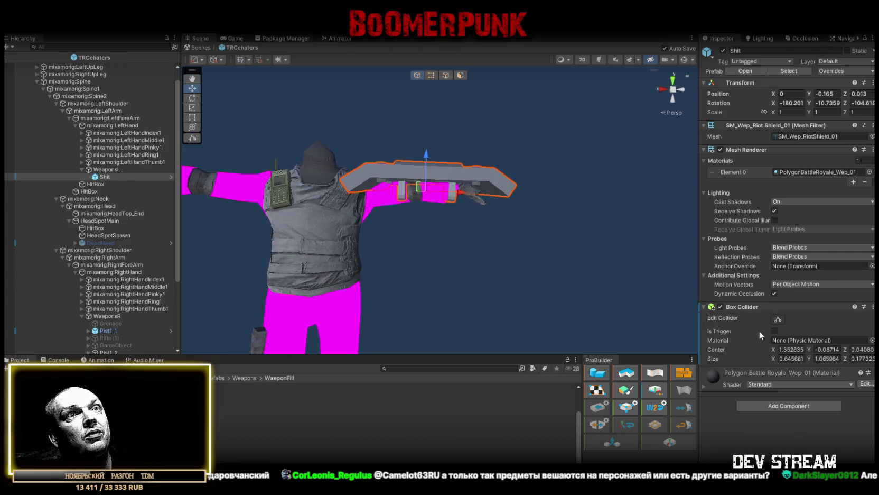
left_click(777, 319)
mouse_move(502, 248)
left_mouse_down()
mouse_move(506, 255)
mouse_move(493, 236)
left_mouse_up()
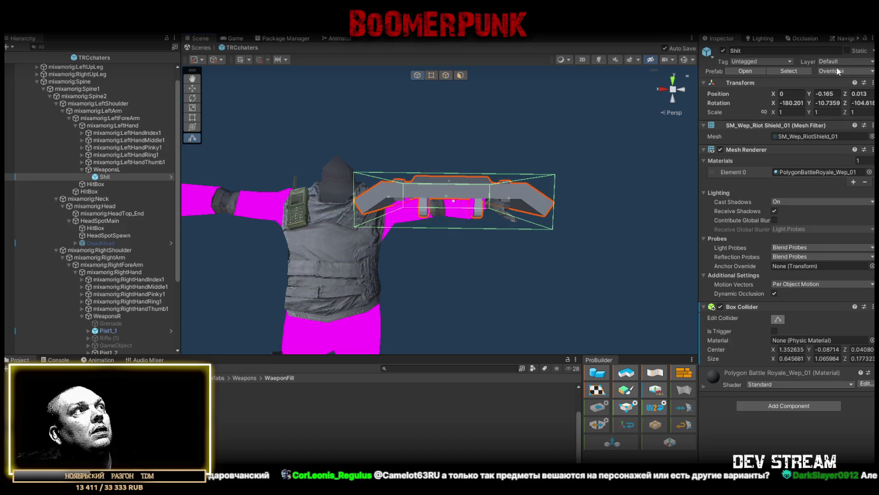
Put the riot shield object on the RagDoll layer.
left_click(106, 170)
left_click(104, 176)
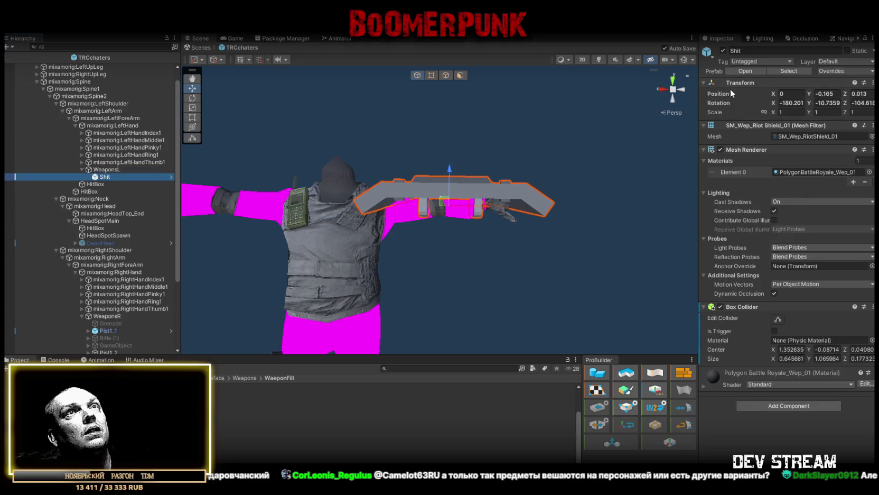
left_click(837, 62)
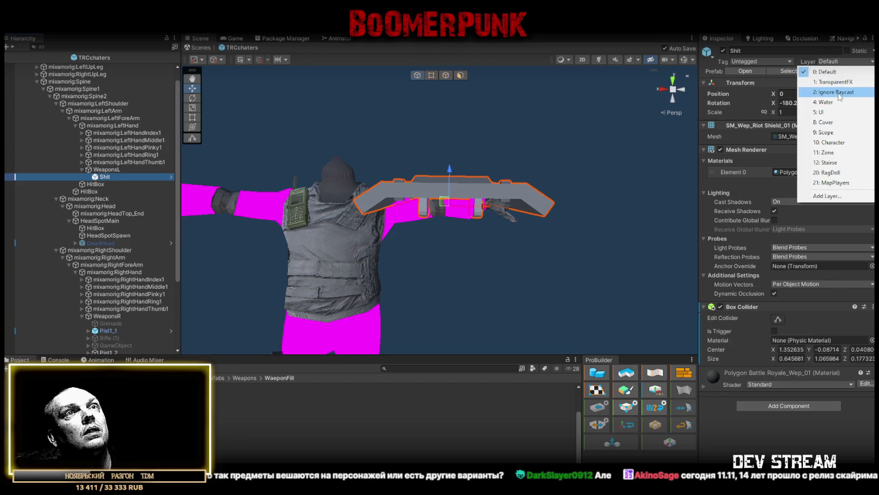
left_click(826, 173)
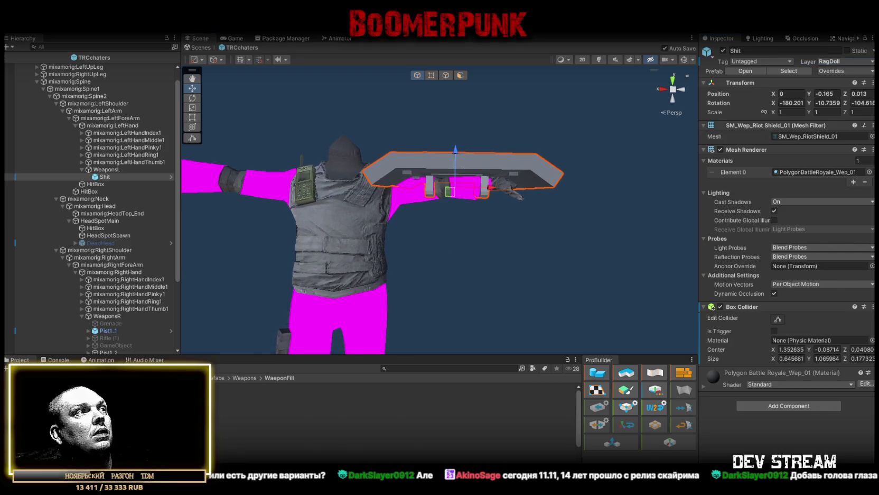
Move all weapon prefab assets and their children to RagDoll, then reselect the shield under WeaponsL.
left_click(237, 385)
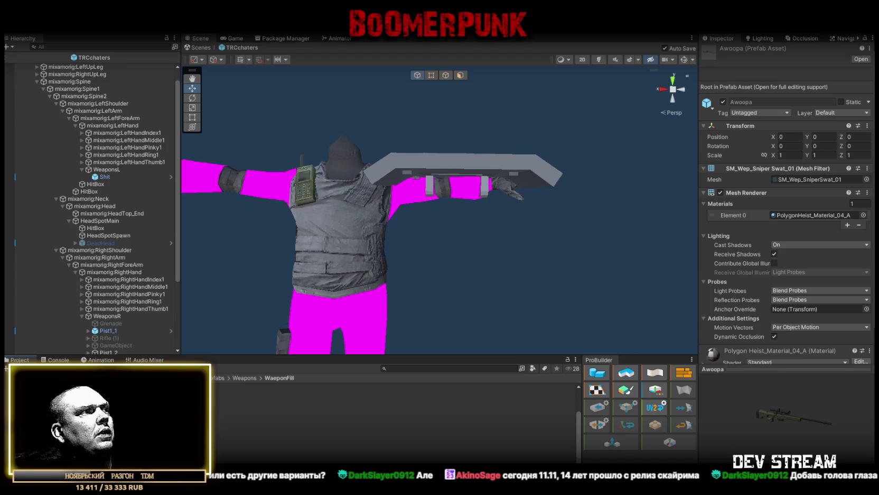
key("ctrl+a")
left_click(825, 113)
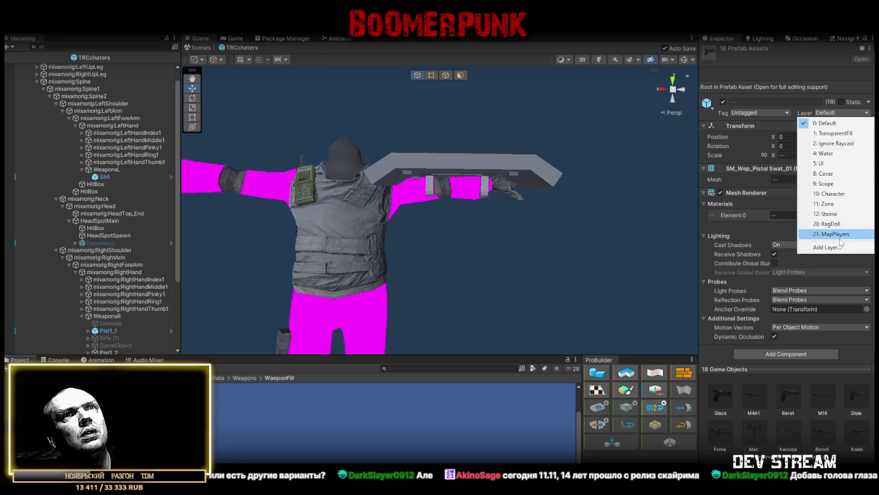
left_click(829, 223)
left_click(405, 268)
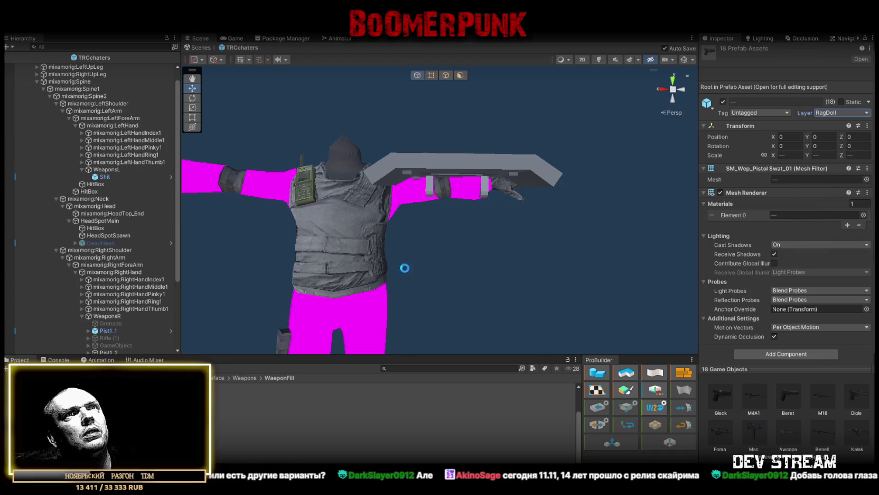
left_click(102, 177)
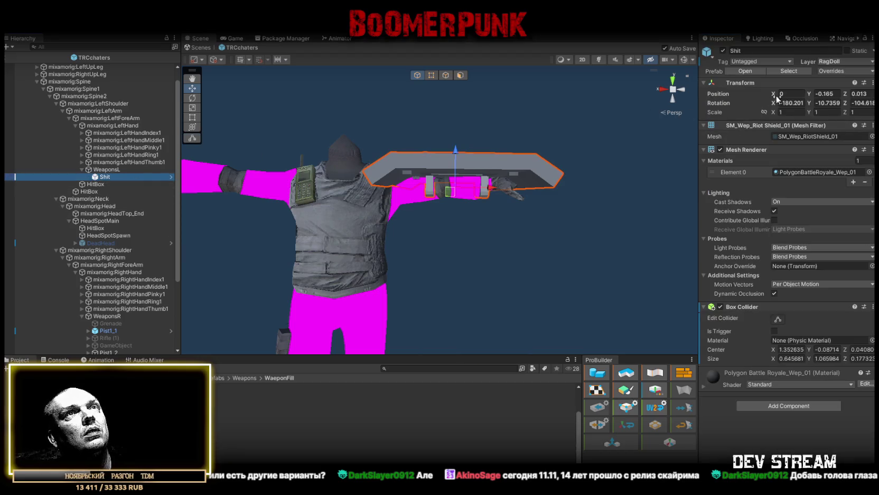
mouse_move(458, 248)
left_mouse_down()
mouse_move(465, 205)
mouse_move(515, 247)
mouse_move(511, 252)
left_mouse_up()
Drag the collider's face handle to shrink its thickness to the shield, and save.
left_click(777, 319)
mouse_move(565, 175)
left_mouse_down()
mouse_move(555, 272)
mouse_move(462, 251)
mouse_move(464, 259)
mouse_move(460, 246)
mouse_move(494, 230)
mouse_move(472, 219)
mouse_move(479, 271)
mouse_move(466, 280)
left_mouse_up()
left_click_drag(439, 222, 439, 224)
key("ctrl+s")
left_click_drag(411, 188, 452, 276)
Set the Box Collider's Center X to 0 and Size X to 0.6, and save.
double_click(791, 349)
type("0")
double_click(793, 358)
type("0.6")
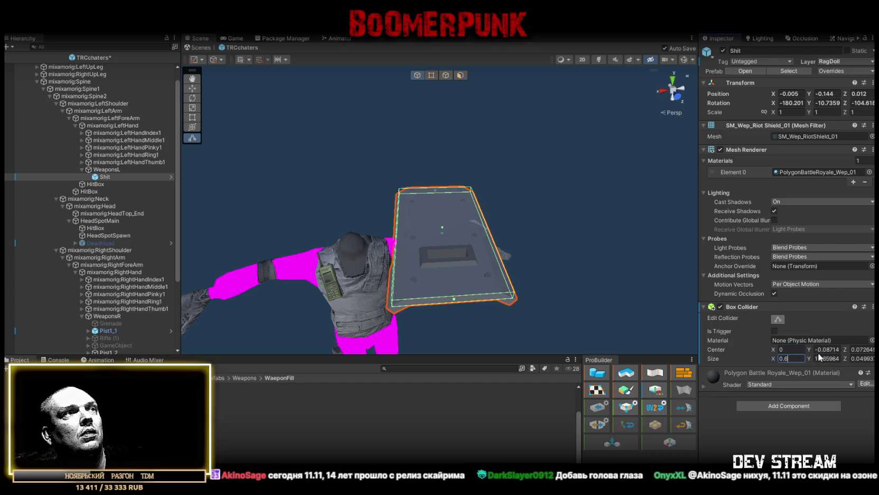
key("Return")
key("ctrl+s")
mouse_move(509, 241)
left_mouse_down()
mouse_move(510, 182)
mouse_move(515, 206)
mouse_move(438, 238)
mouse_move(352, 291)
mouse_move(456, 250)
left_mouse_up()
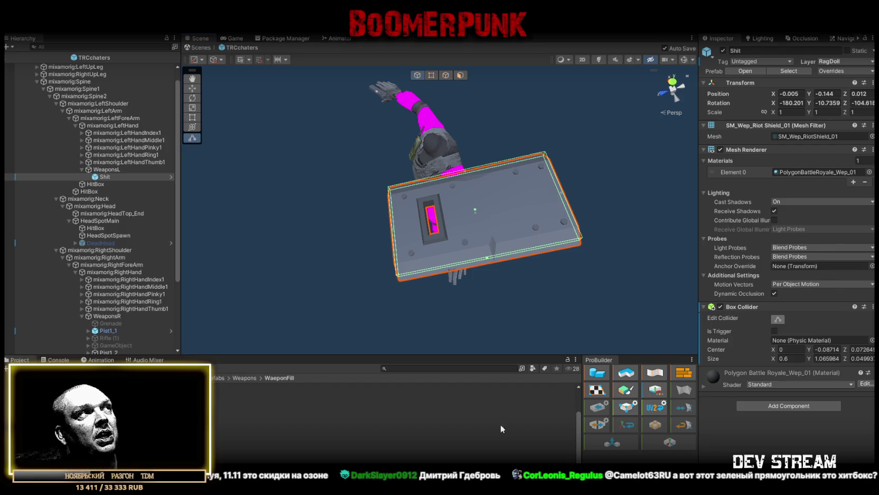
left_click(110, 170)
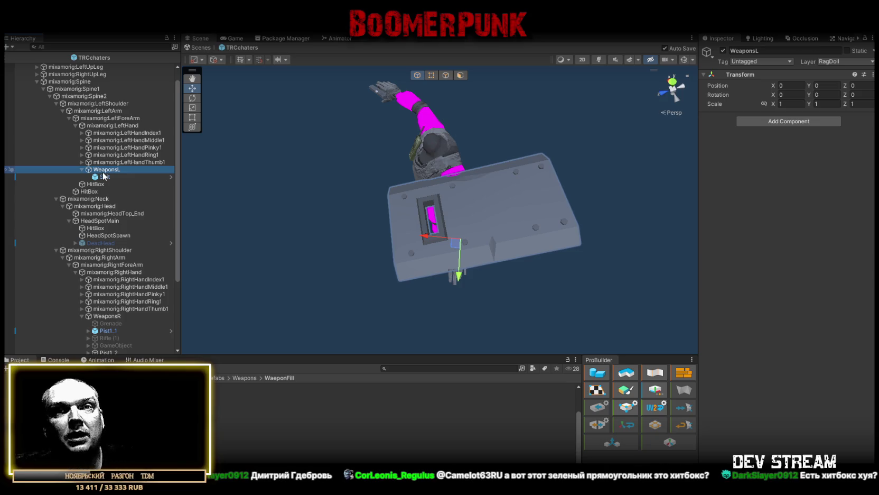
left_click(533, 223)
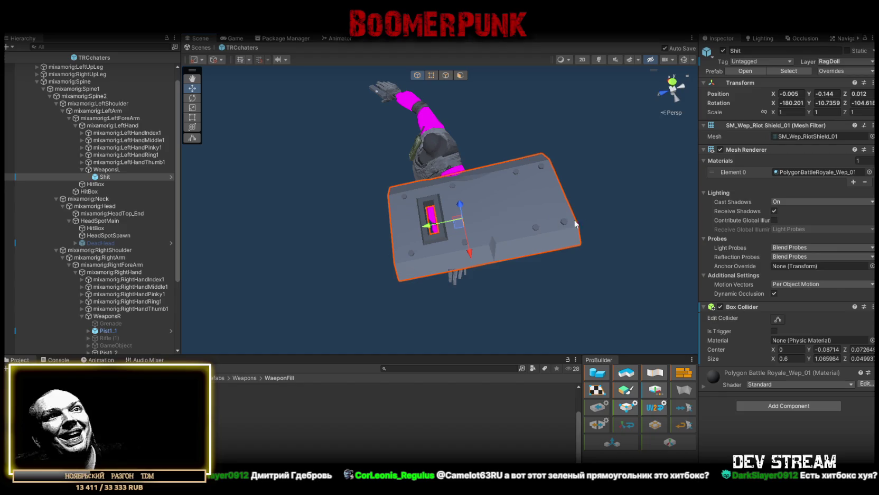
left_click(778, 319)
left_click_drag(661, 264, 699, 141)
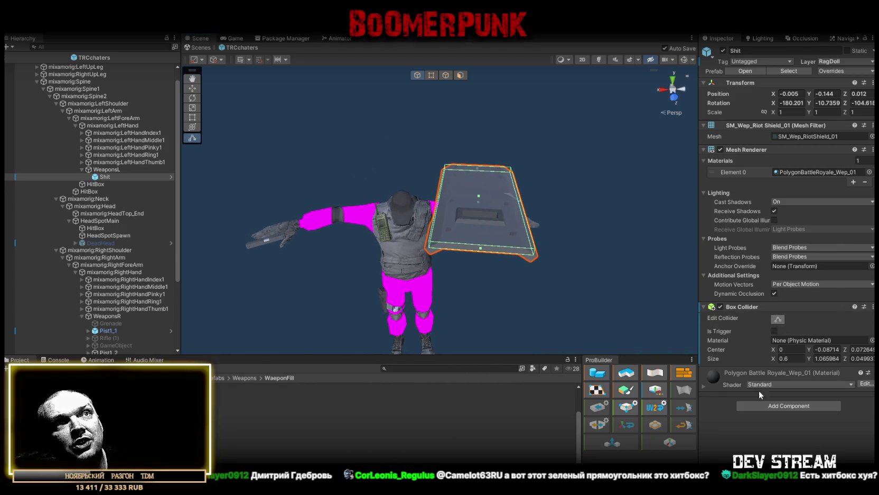
mouse_move(488, 219)
left_mouse_down()
mouse_move(504, 160)
mouse_move(476, 142)
mouse_move(365, 216)
mouse_move(421, 245)
mouse_move(443, 241)
left_mouse_up()
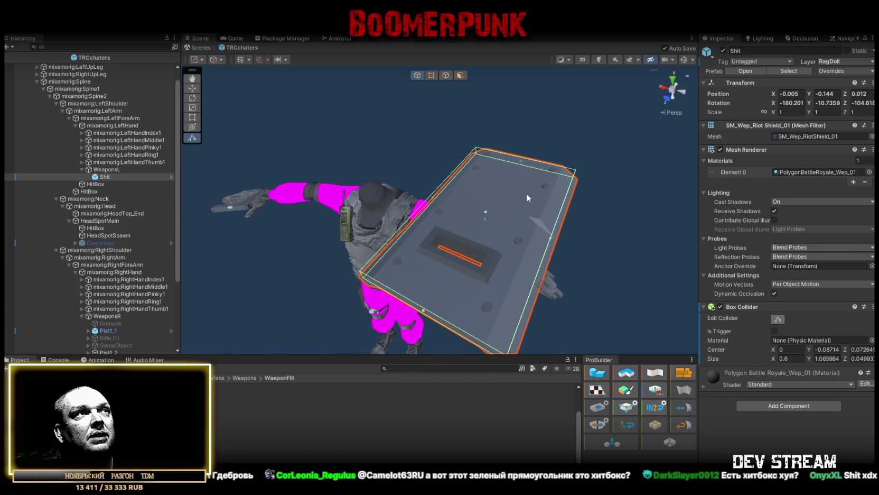
left_click_drag(520, 199, 522, 203)
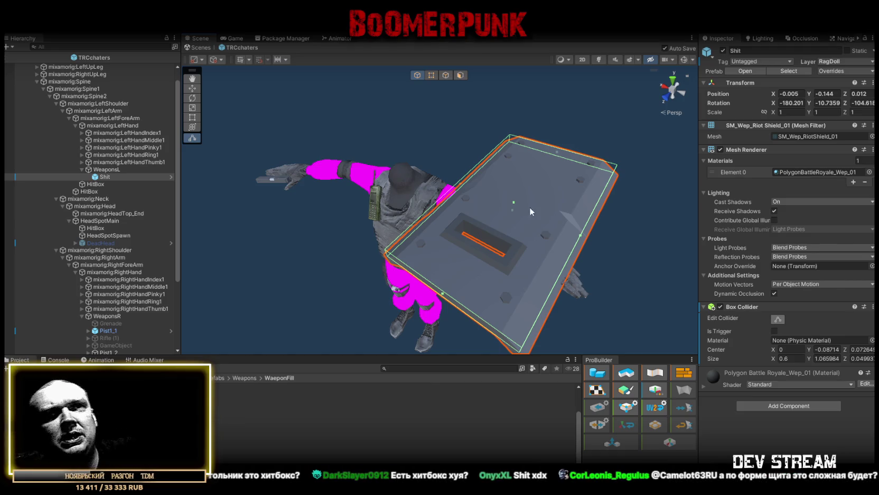
left_click_drag(523, 145, 459, 221)
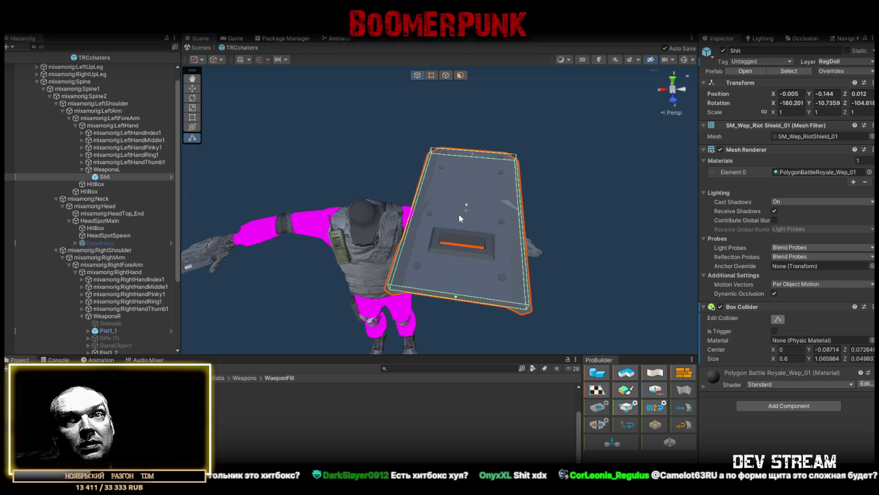
mouse_move(459, 214)
left_mouse_down()
mouse_move(447, 249)
mouse_move(448, 209)
left_mouse_up()
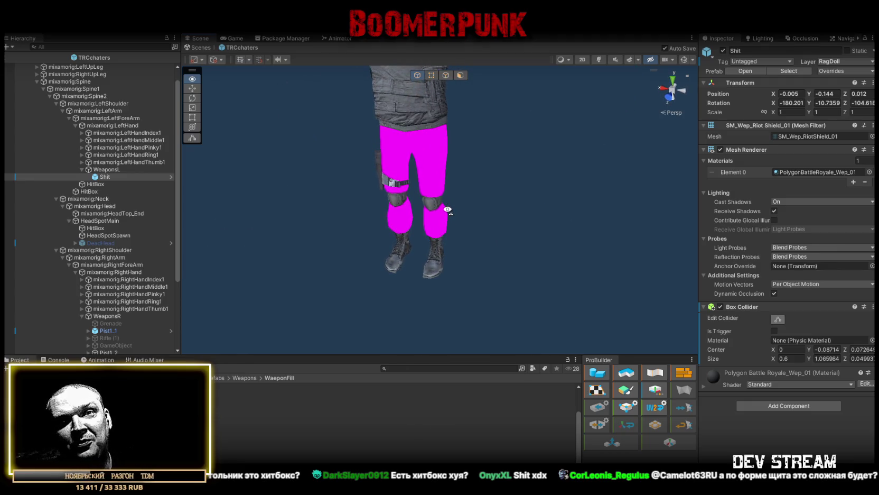
left_click_drag(514, 225, 509, 234)
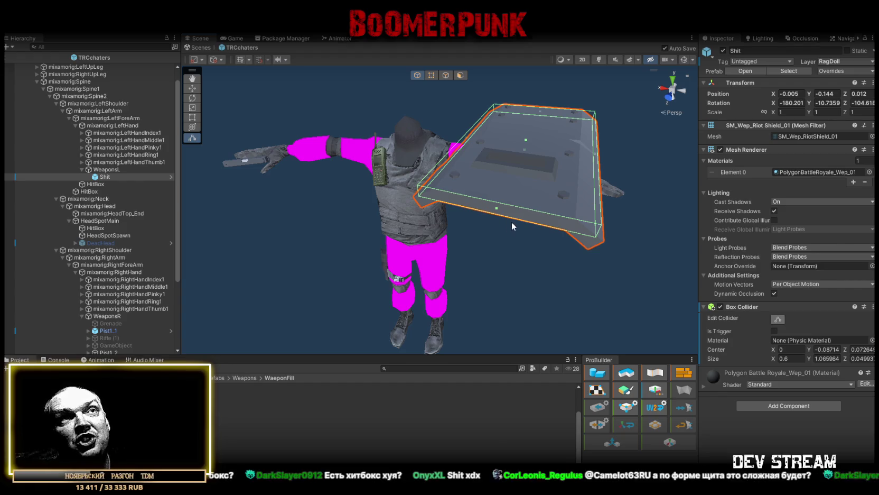
Add a Mesh Collider to the shield and save the scene.
left_click(785, 403)
type("coll")
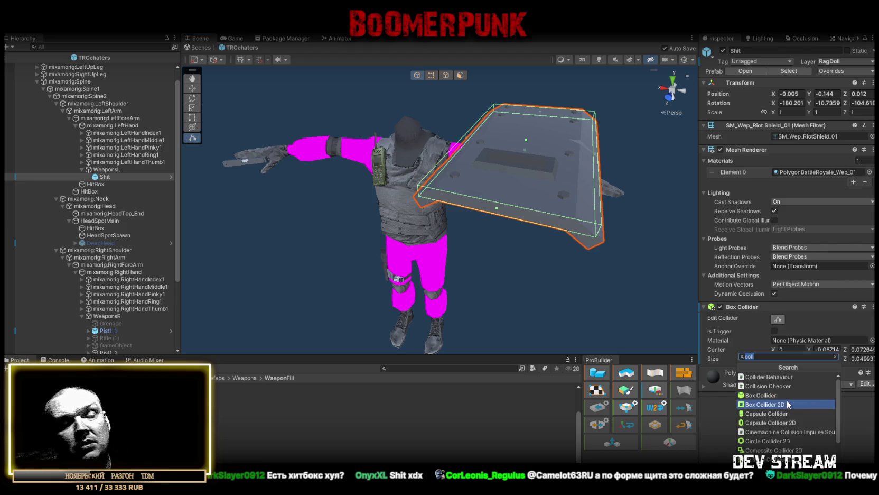
scroll(786, 400, "down", 3)
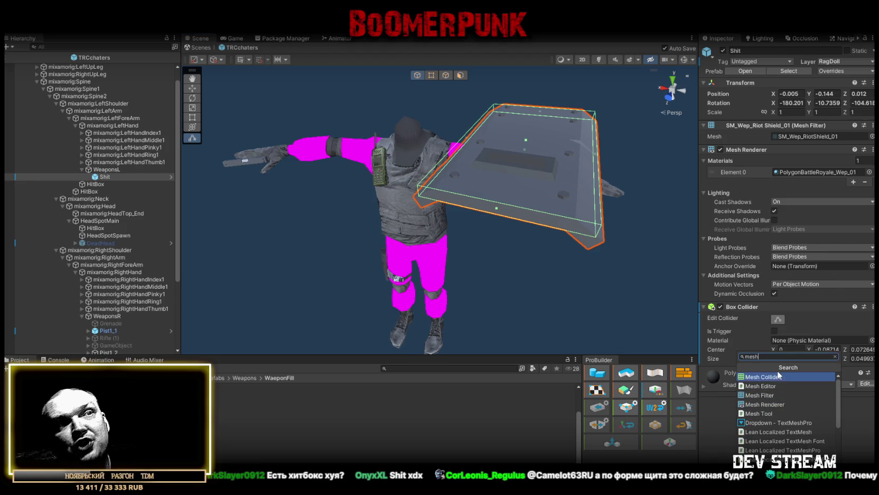
left_click(777, 374)
key("ctrl+s")
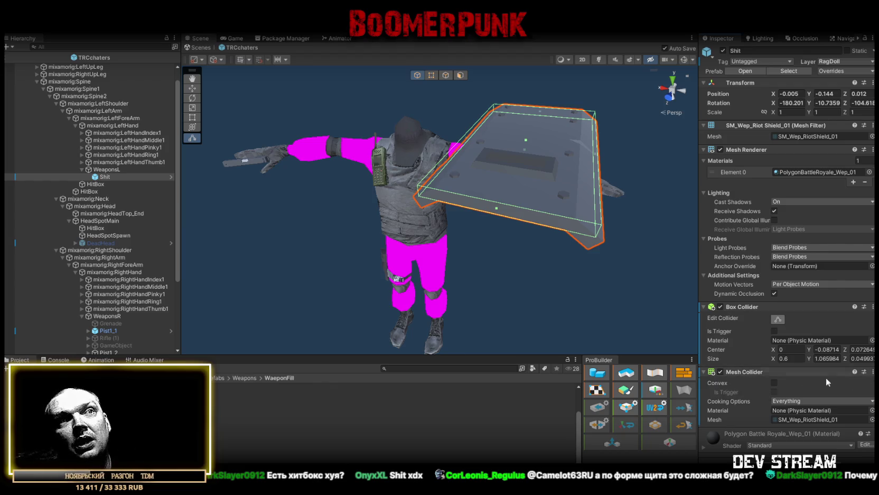
Make the Mesh Collider convex, disable the Box Collider, and turn on scene gizmos to compare shapes.
left_click(774, 382)
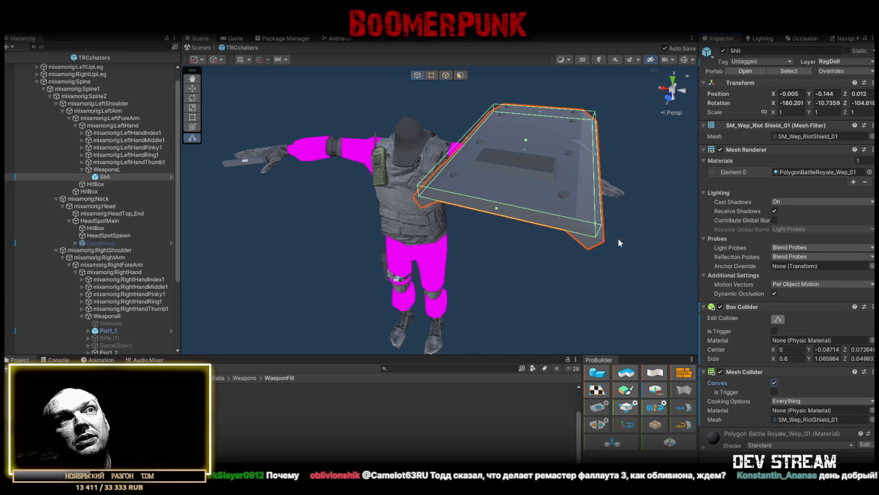
left_click(721, 306)
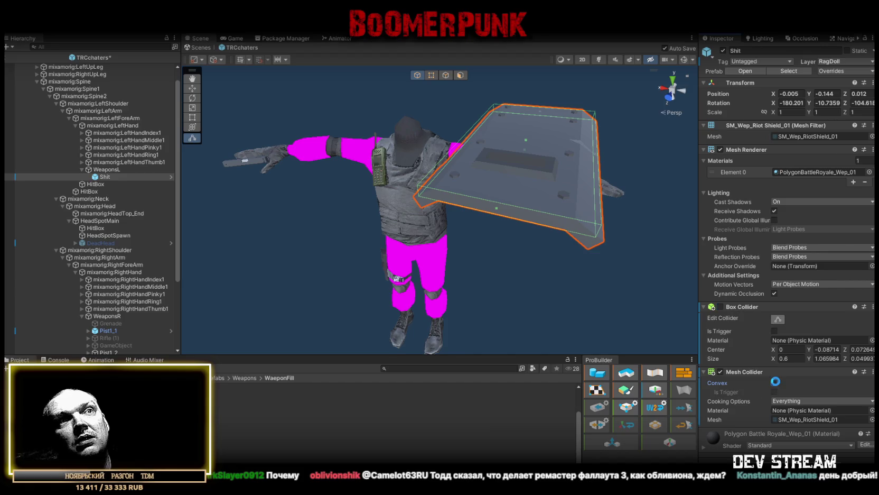
mouse_move(511, 258)
left_mouse_down()
mouse_move(538, 228)
mouse_move(534, 196)
mouse_move(545, 206)
left_mouse_up()
left_click(684, 60)
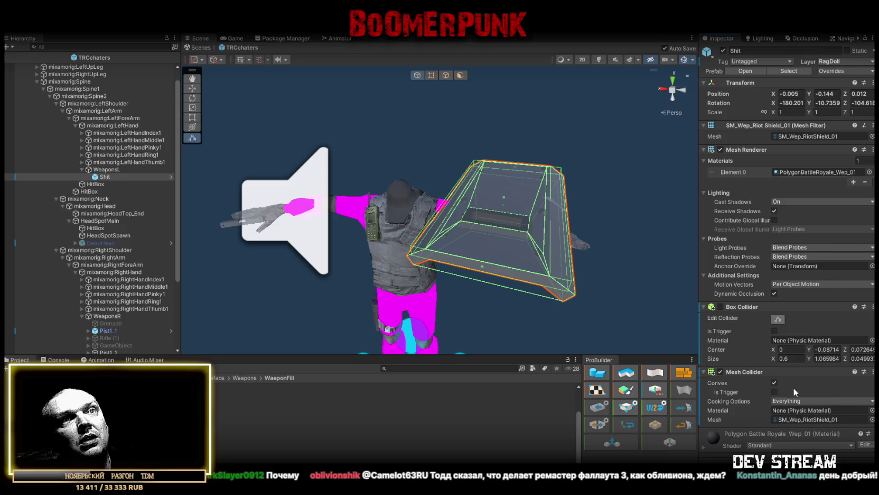
left_click(782, 318)
left_click_drag(475, 238, 375, 217)
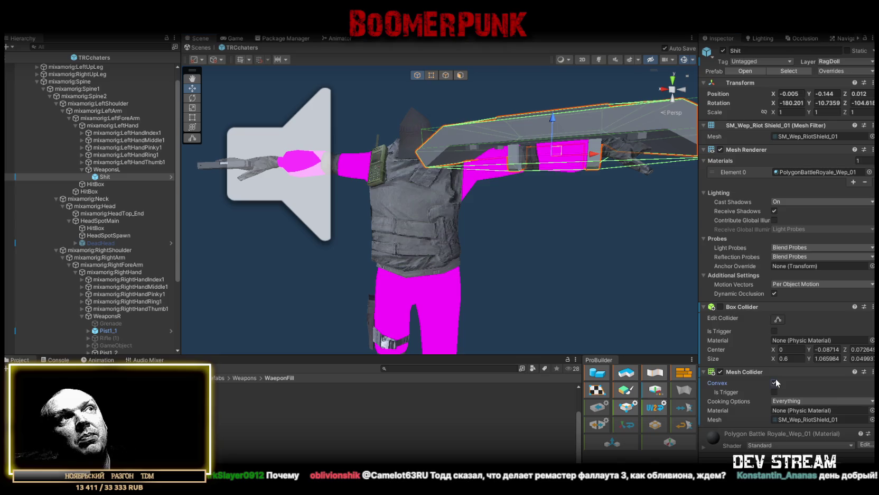
mouse_move(529, 222)
left_mouse_down()
mouse_move(378, 219)
mouse_move(361, 154)
mouse_move(538, 234)
mouse_move(581, 188)
mouse_move(593, 148)
mouse_move(577, 145)
mouse_move(544, 201)
left_mouse_up()
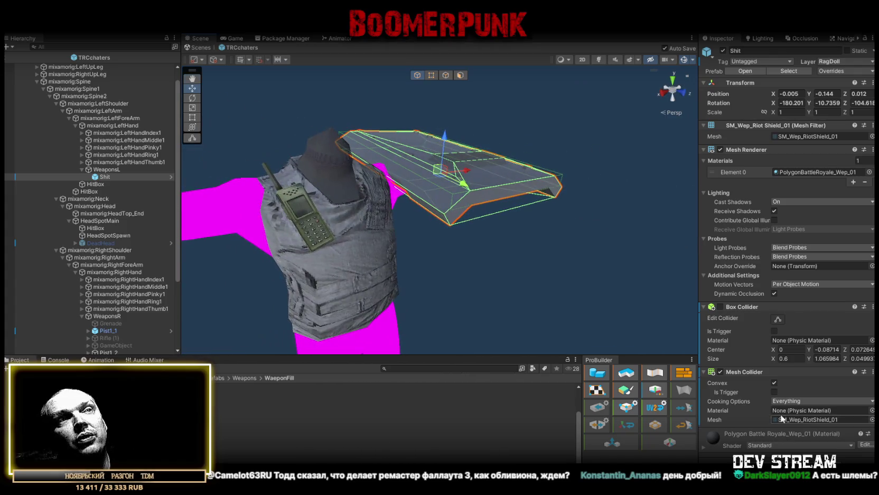
Turn Convex off on the Mesh Collider and frame the shield in view.
left_click(774, 382)
mouse_move(529, 211)
left_mouse_down()
mouse_move(467, 177)
mouse_move(427, 195)
left_mouse_up()
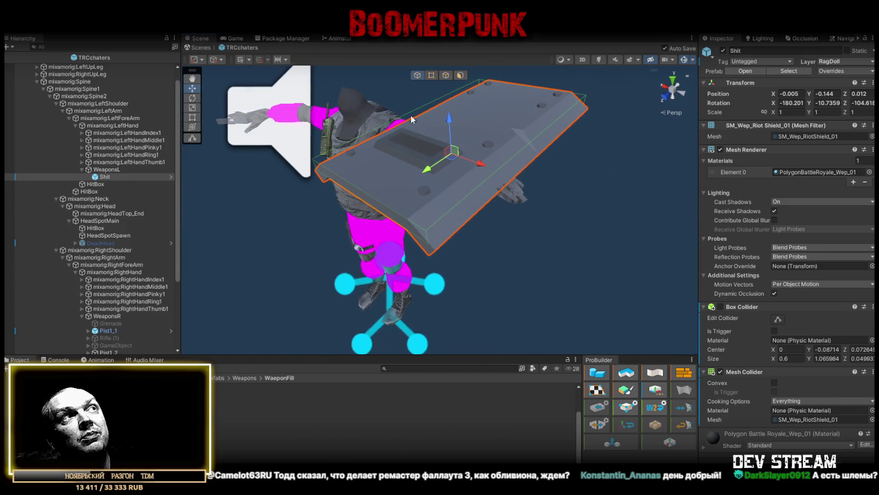
mouse_move(462, 234)
left_mouse_down()
mouse_move(579, 190)
mouse_move(453, 220)
mouse_move(526, 193)
left_mouse_up()
key("f")
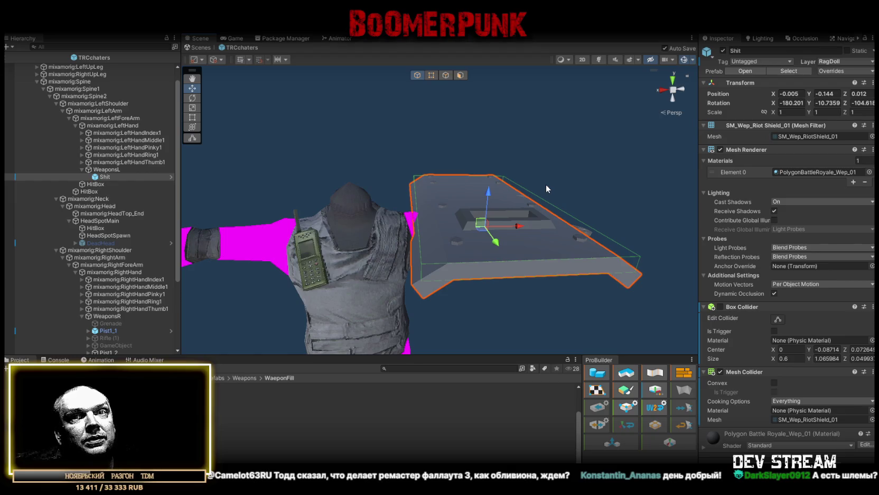
Remove the Mesh Collider component and inspect the remaining Box Collider from several angles.
left_click(873, 372)
left_click(779, 221)
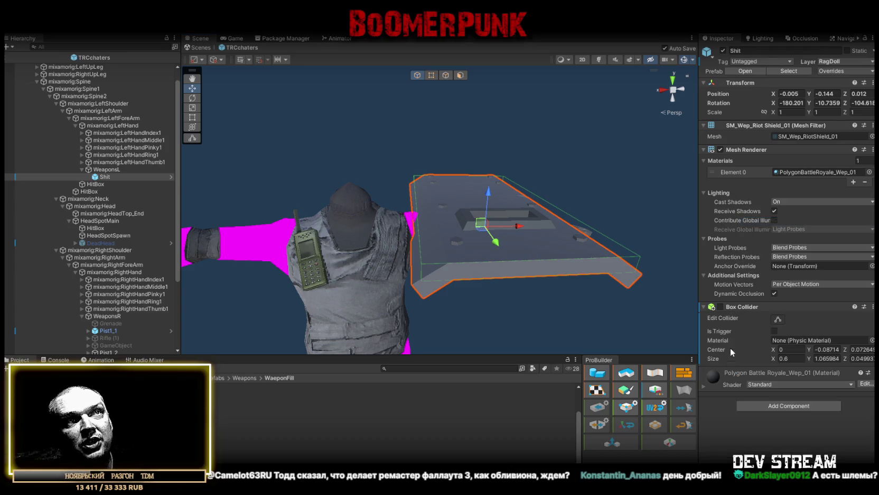
left_click_drag(539, 255, 541, 258)
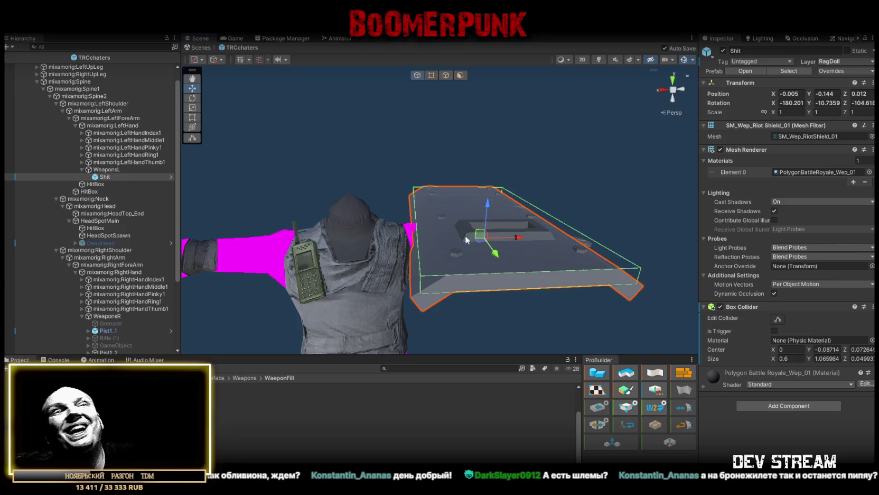
mouse_move(408, 241)
left_mouse_down()
mouse_move(423, 277)
mouse_move(593, 252)
mouse_move(496, 210)
mouse_move(346, 281)
mouse_move(376, 269)
mouse_move(395, 241)
left_mouse_up()
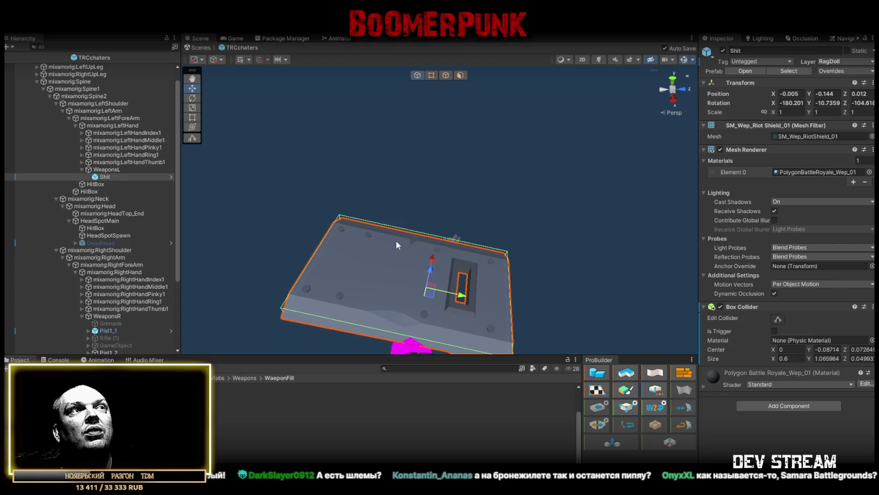
mouse_move(395, 239)
left_mouse_down()
mouse_move(263, 196)
mouse_move(389, 206)
left_mouse_up()
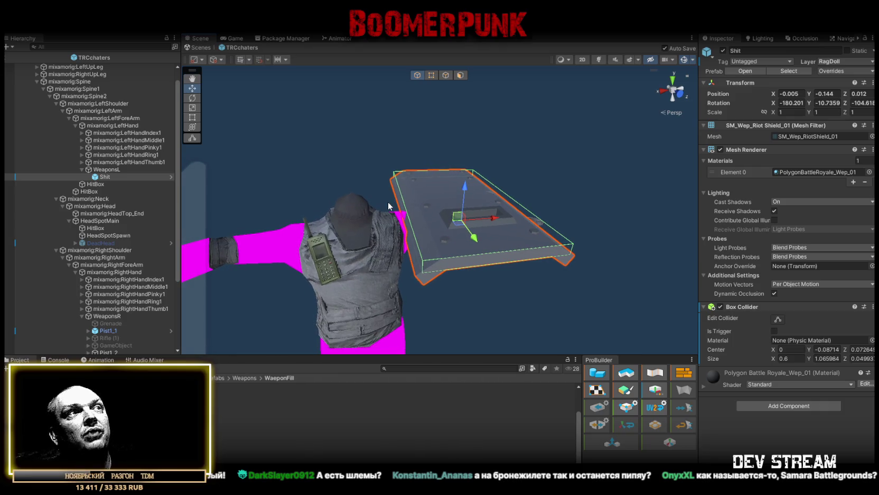